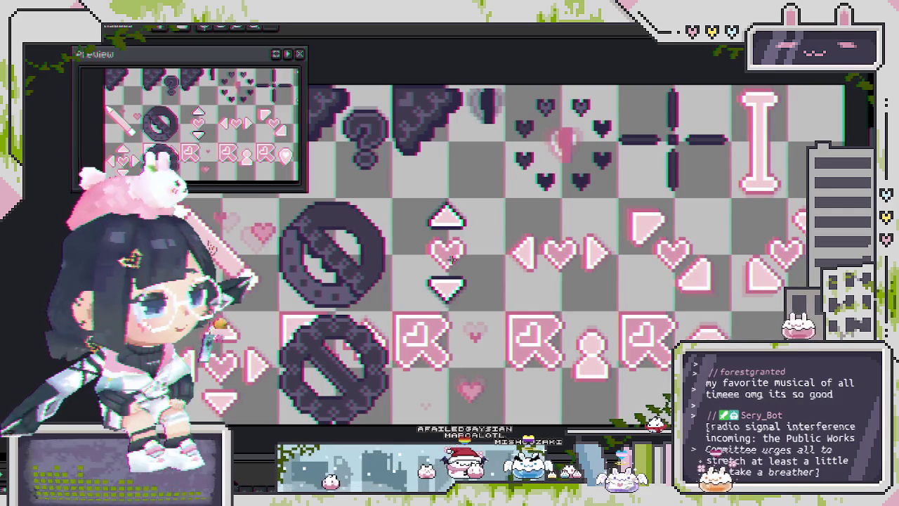
Zoom in and move the Preview window to the top right, off the icons
scroll(395, 270, "up", 1)
scroll(386, 189, "up", 2)
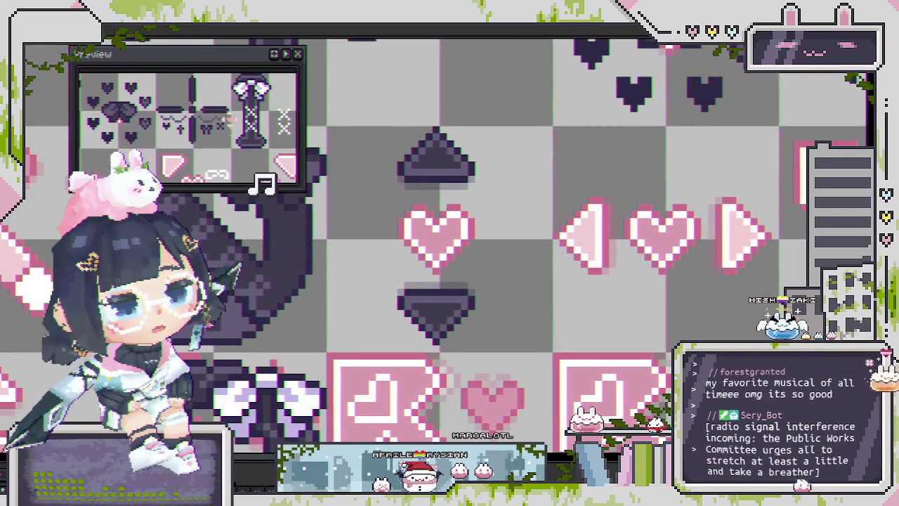
mouse_move(213, 67)
left_mouse_down()
mouse_move(206, 28)
mouse_move(299, 44)
mouse_move(194, 63)
mouse_move(297, 72)
mouse_move(308, 49)
mouse_move(362, 48)
left_mouse_up()
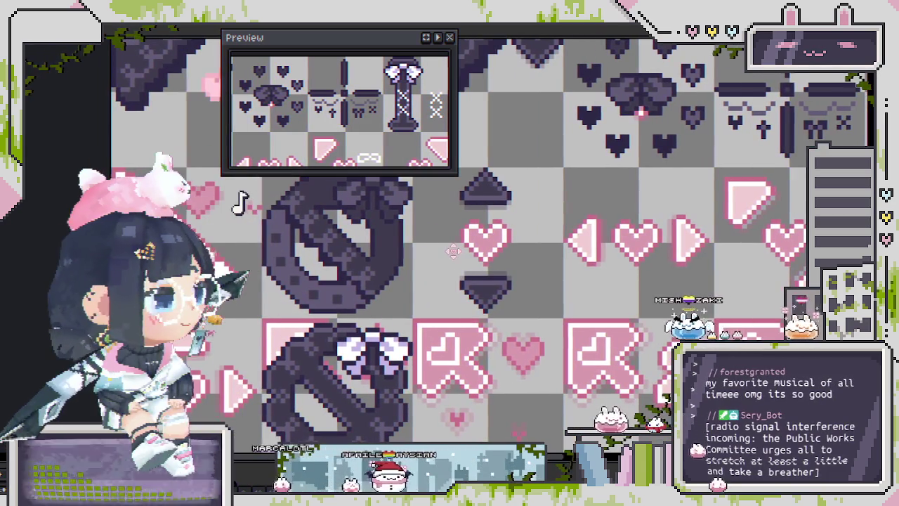
scroll(452, 251, "down", 1)
scroll(421, 253, "down", 2)
scroll(393, 256, "up", 2)
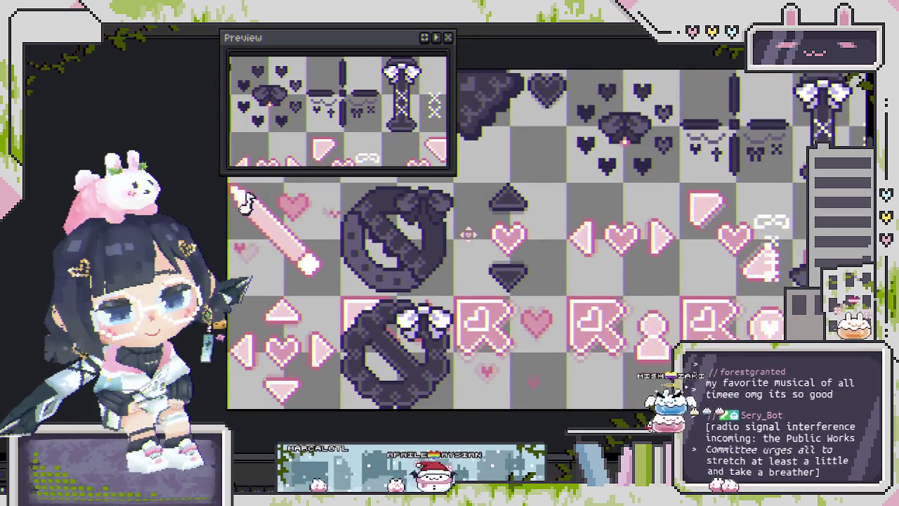
scroll(383, 256, "up", 1)
scroll(383, 257, "down", 1)
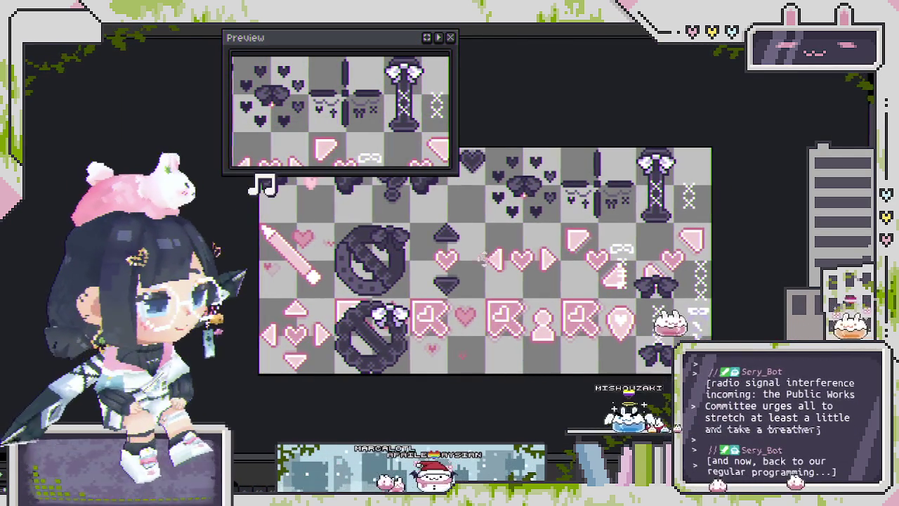
scroll(445, 258, "up", 2)
scroll(439, 263, "down", 1)
scroll(435, 266, "up", 1)
scroll(435, 266, "up", 1)
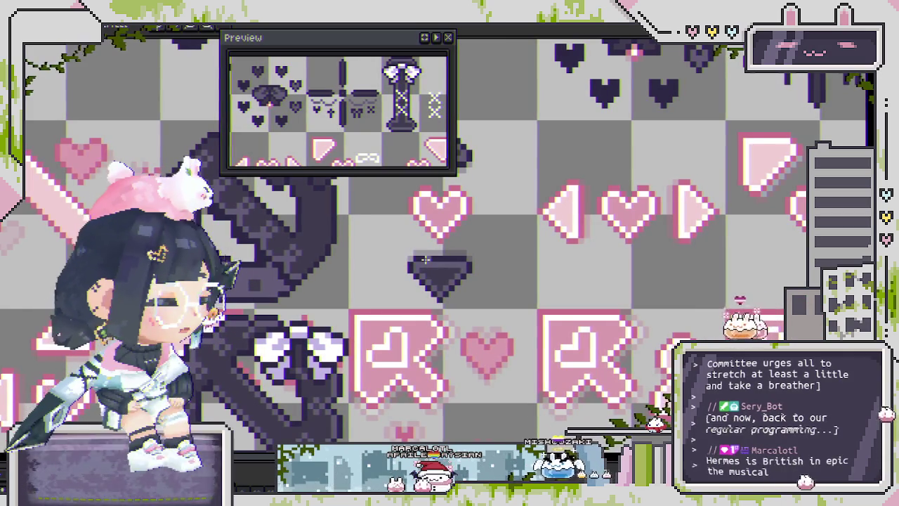
scroll(429, 255, "up", 1)
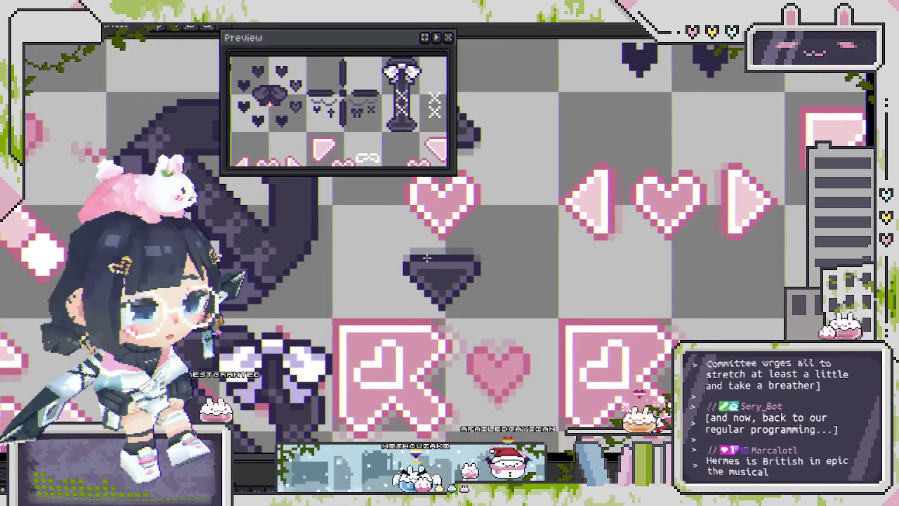
scroll(426, 258, "up", 3)
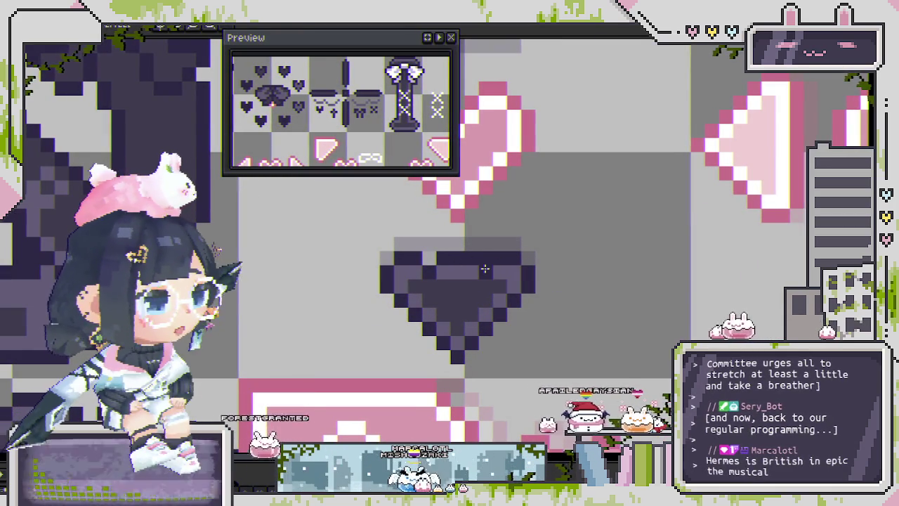
scroll(357, 276, "down", 3)
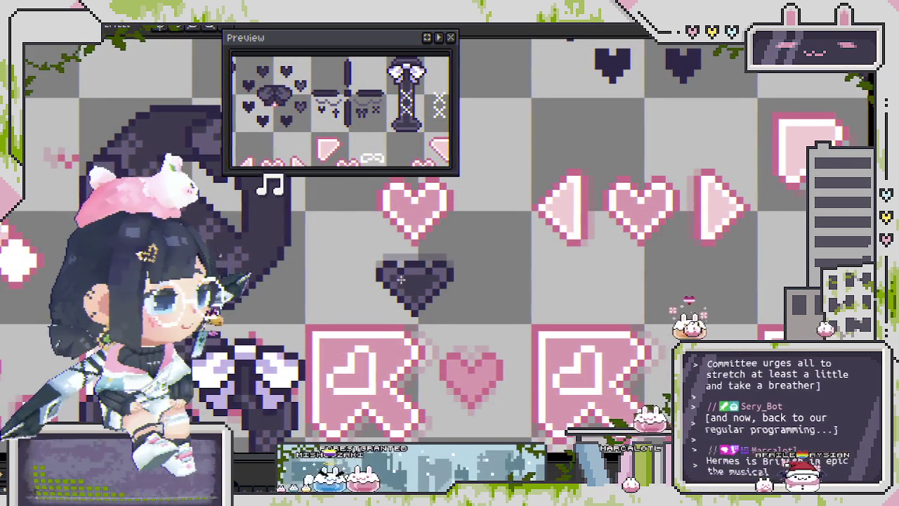
scroll(414, 264, "down", 2)
scroll(414, 278, "up", 2)
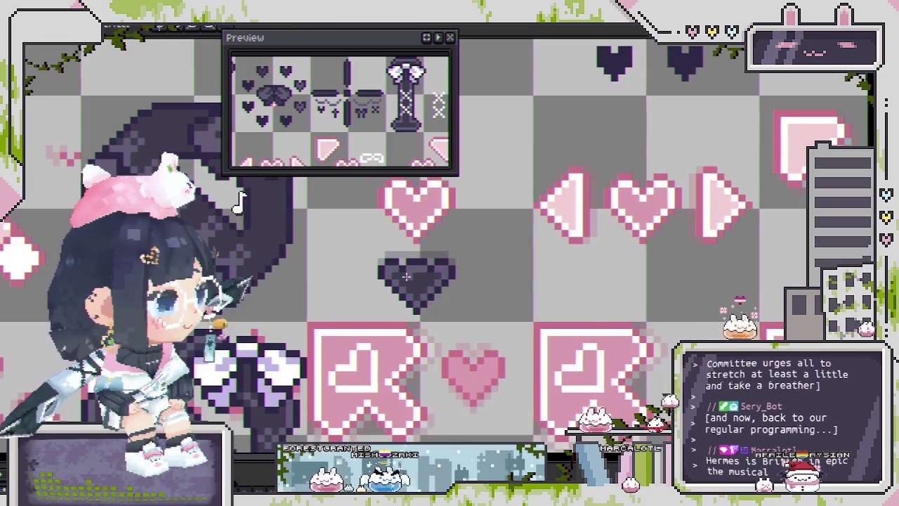
scroll(426, 276, "up", 2)
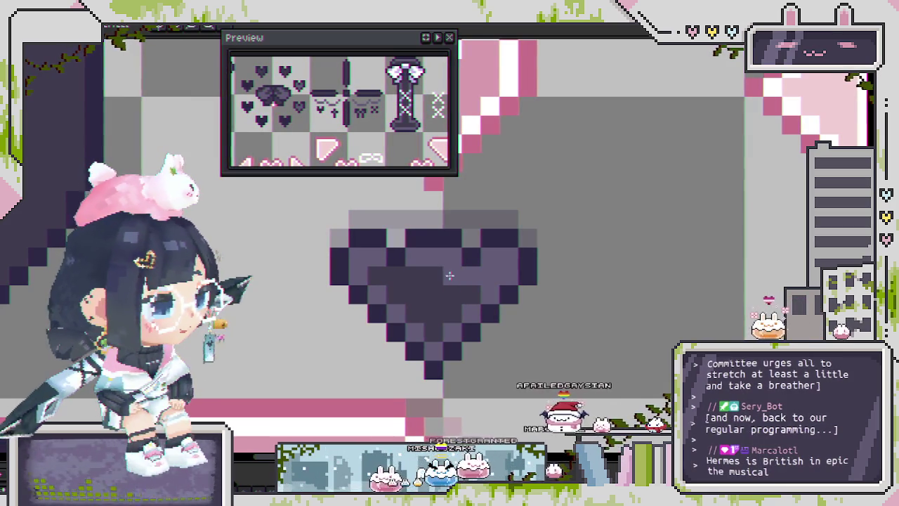
scroll(374, 277, "down", 3)
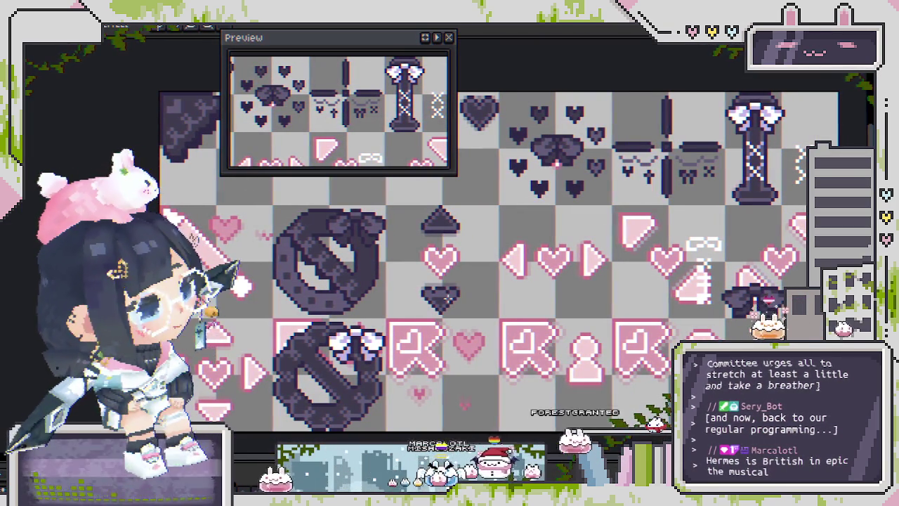
scroll(437, 281, "down", 1)
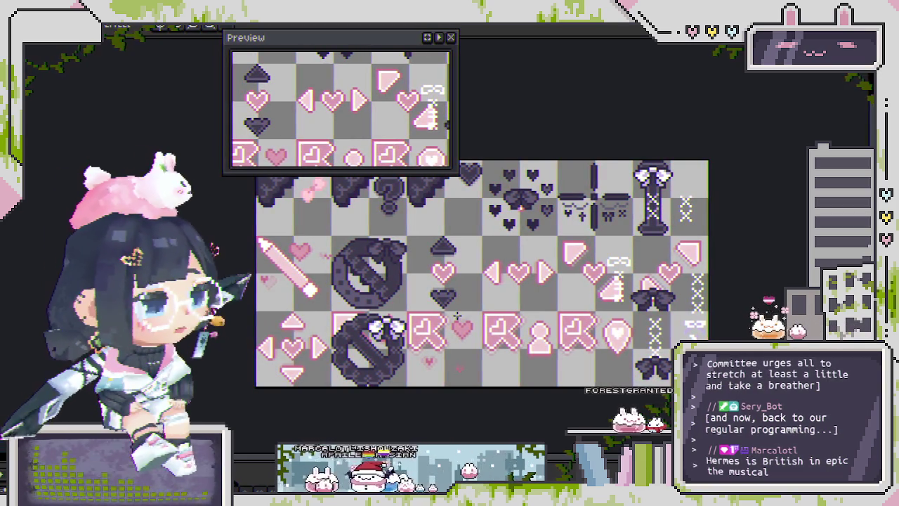
Zoom in and repaint the shading pixels across the dark purple heart with the Pencil
scroll(441, 300, "up", 1)
scroll(441, 299, "up", 2)
scroll(432, 289, "up", 2)
scroll(424, 280, "up", 1)
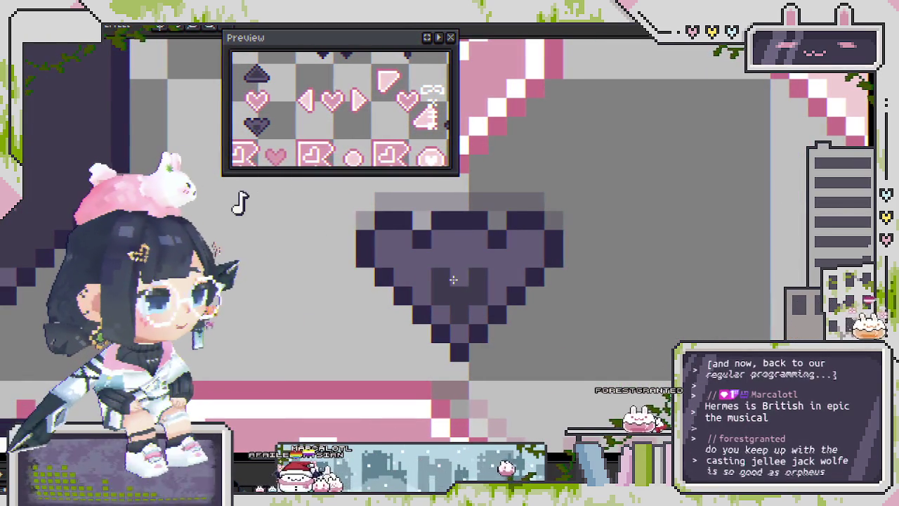
left_click_drag(453, 279, 497, 276)
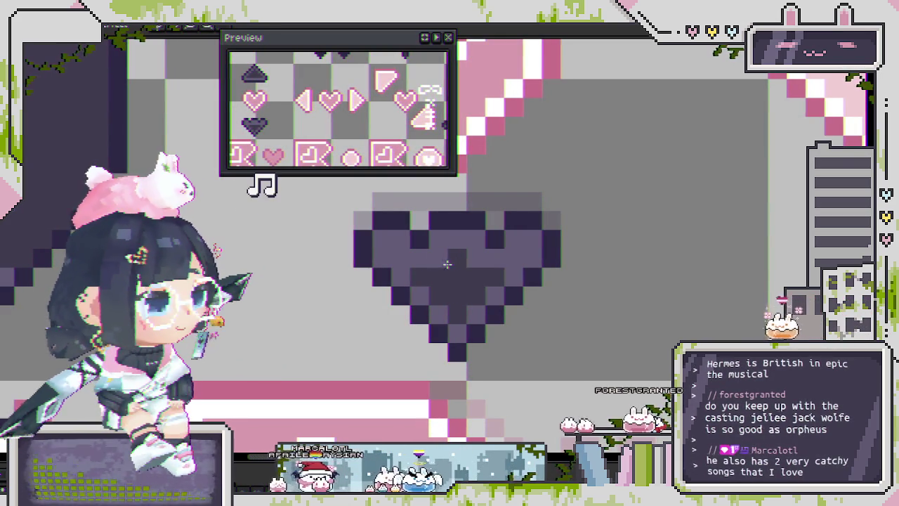
Save the sprite sheet with Ctrl+S
scroll(470, 263, "down", 3)
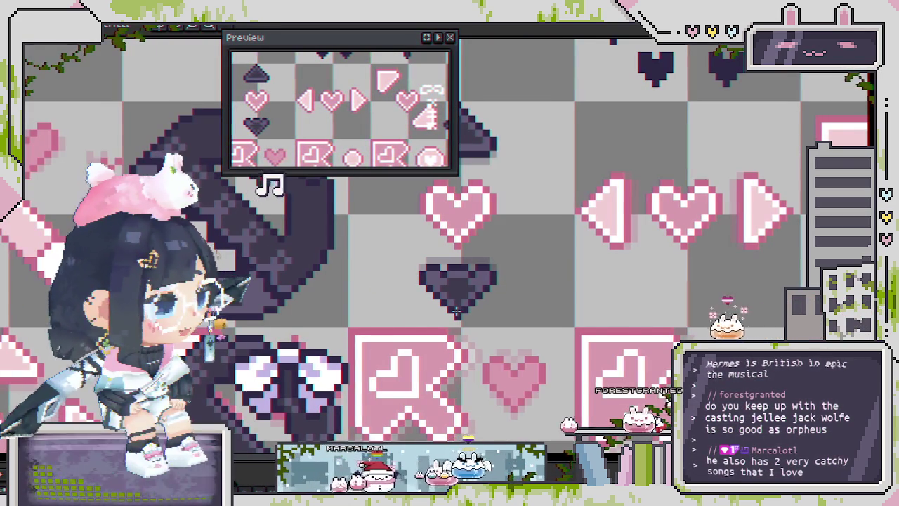
scroll(446, 273, "up", 3)
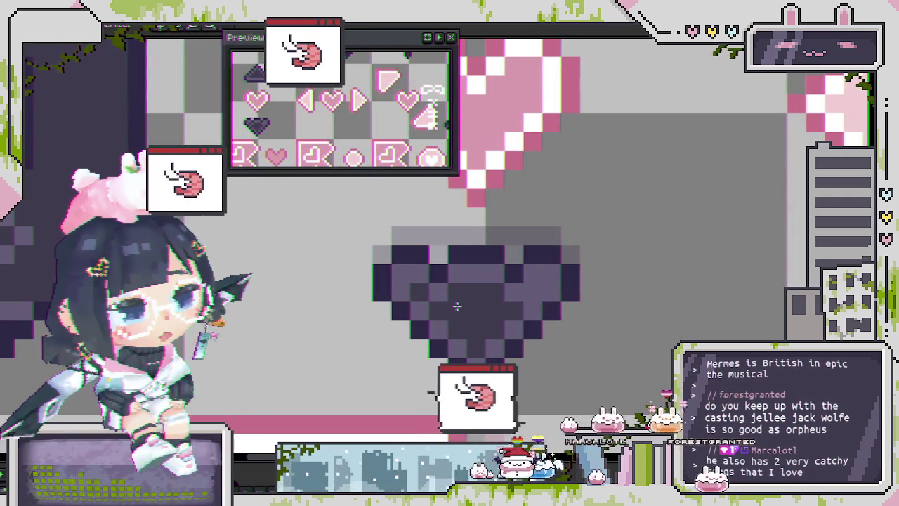
scroll(491, 291, "down", 1)
key("ctrl+s")
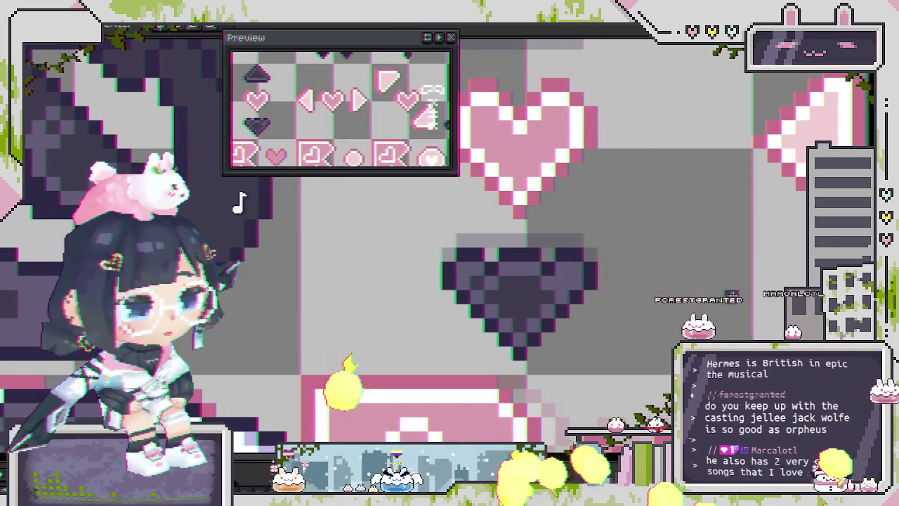
scroll(319, 283, "down", 3)
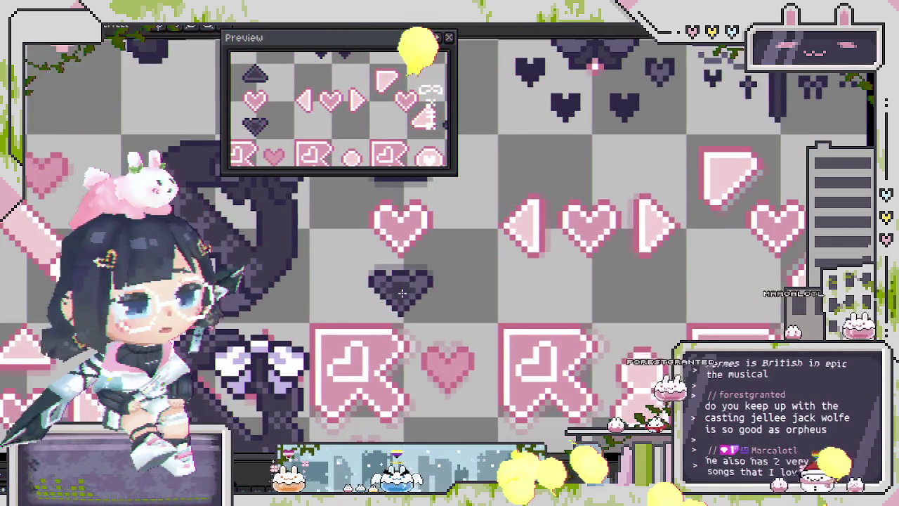
scroll(407, 288, "down", 1)
scroll(492, 298, "up", 1)
scroll(491, 297, "down", 1)
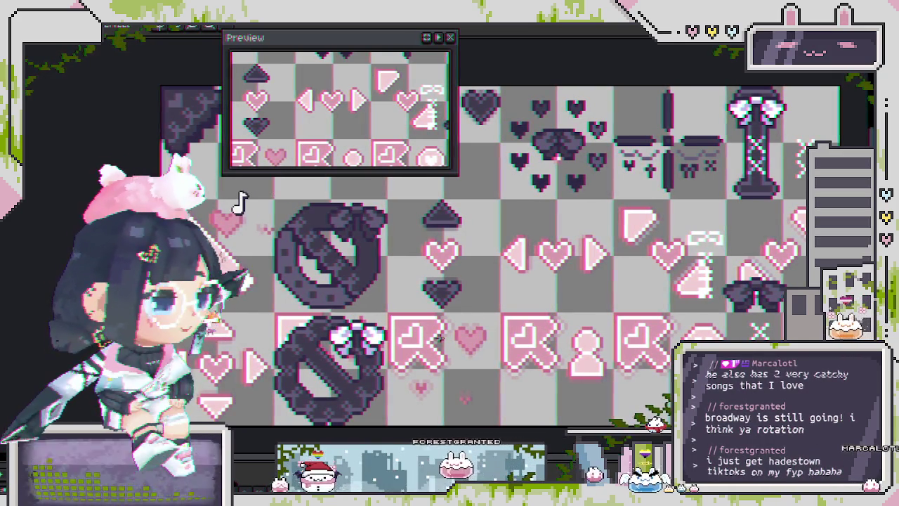
left_click_drag(464, 258, 464, 250)
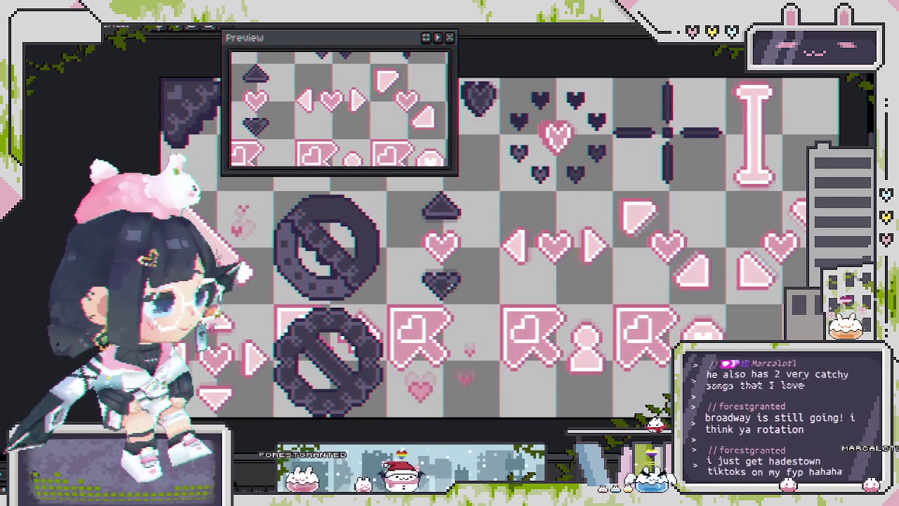
Zoom and pan to a close-up of the dark heart to inspect it
scroll(455, 269, "up", 2)
scroll(460, 288, "up", 2)
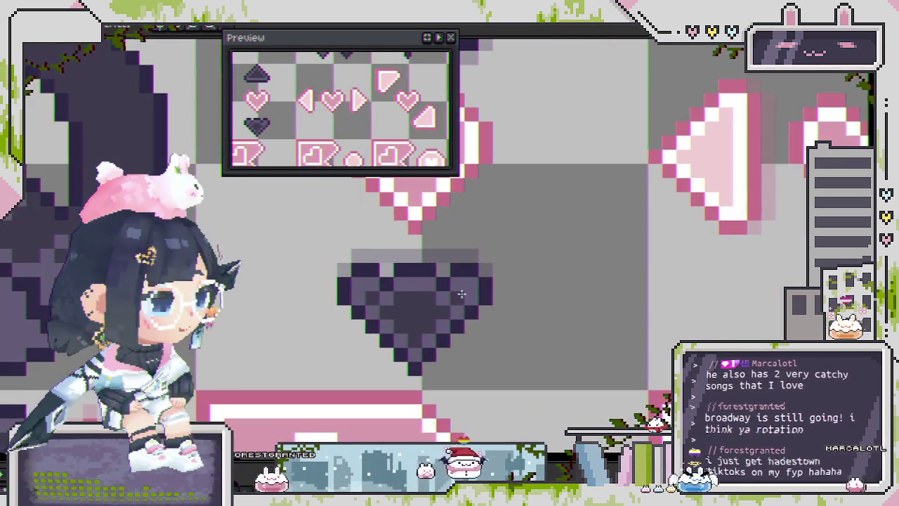
scroll(448, 304, "down", 2)
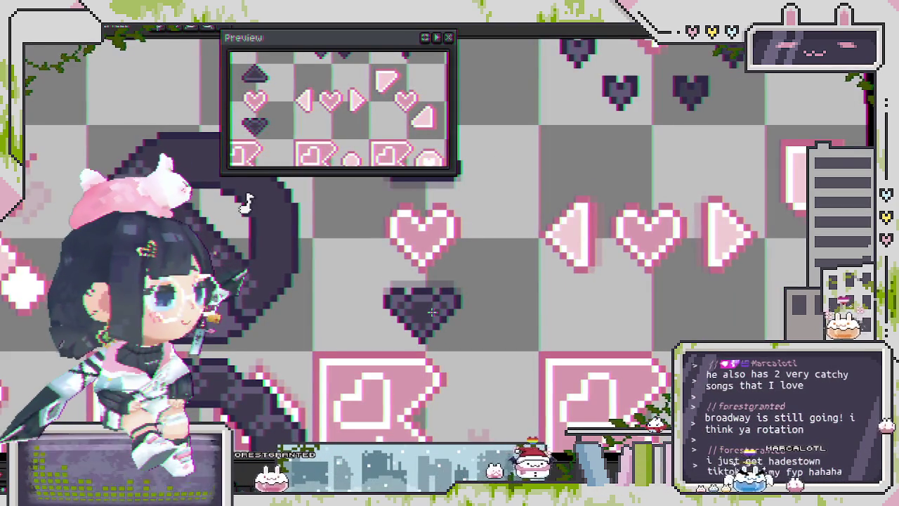
scroll(422, 309, "up", 2)
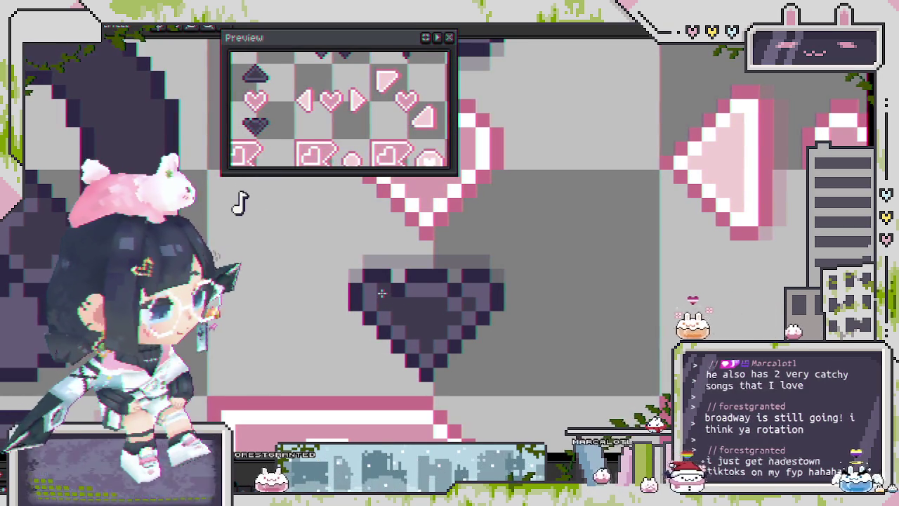
scroll(416, 295, "down", 2)
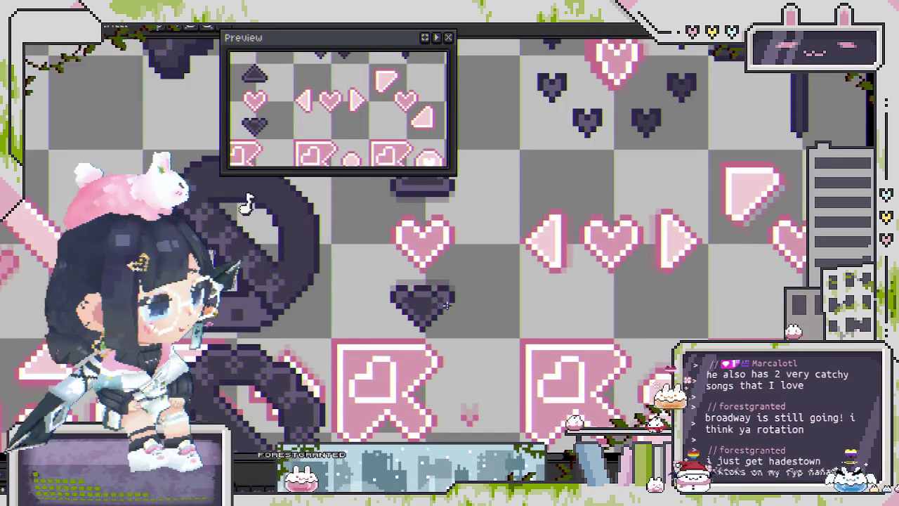
scroll(463, 305, "down", 1)
scroll(476, 311, "down", 1)
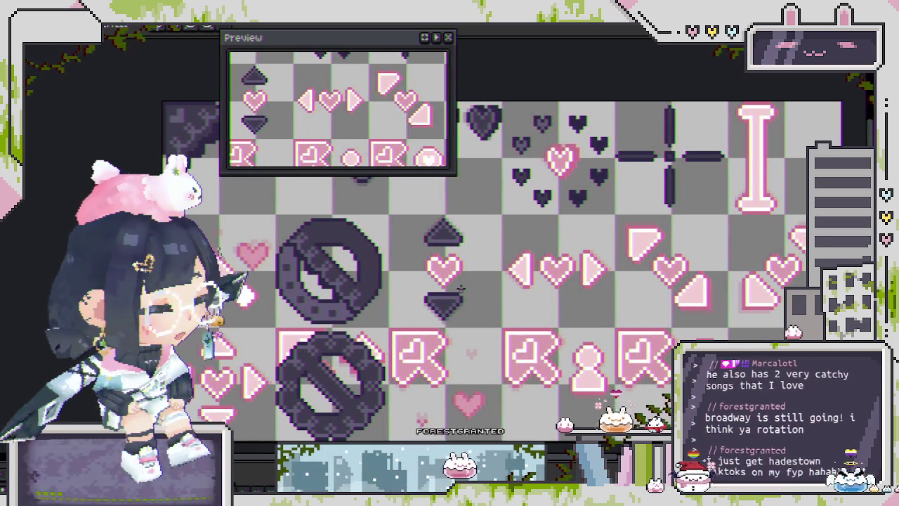
scroll(460, 288, "up", 1)
scroll(421, 324, "up", 1)
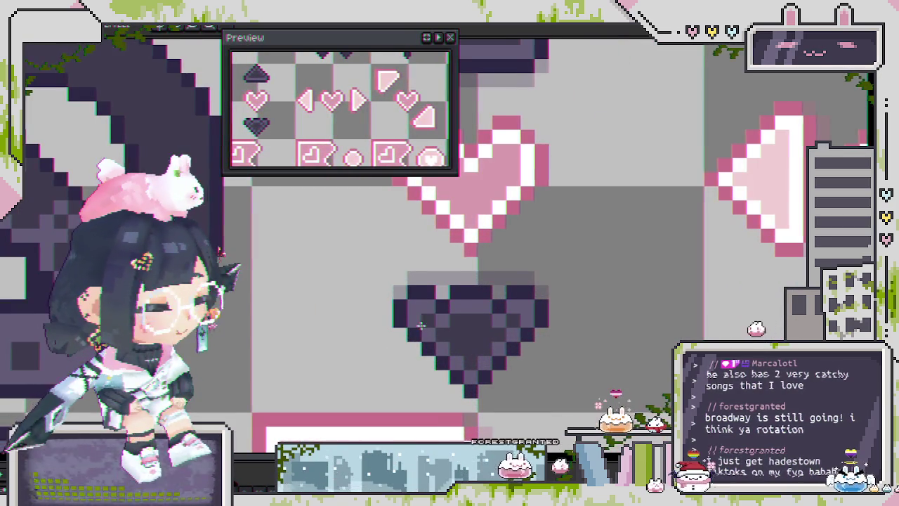
left_click_drag(421, 325, 415, 318)
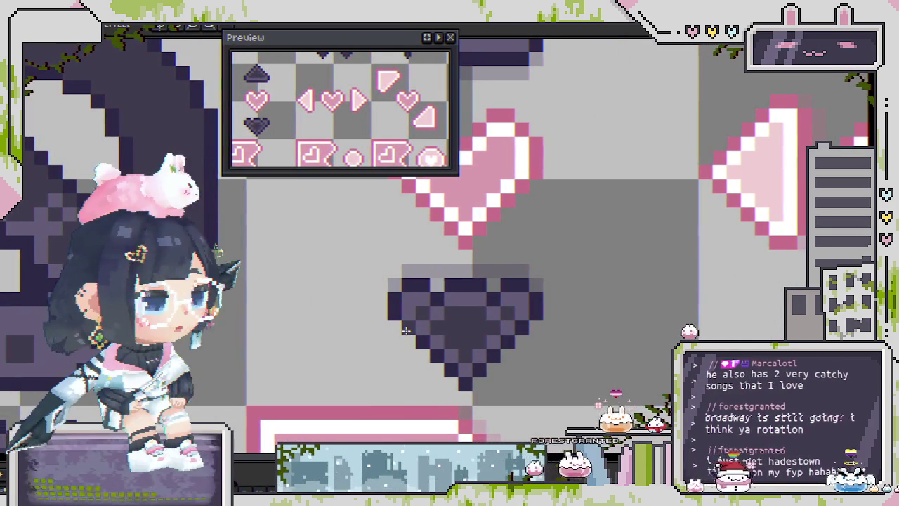
scroll(418, 324, "up", 1)
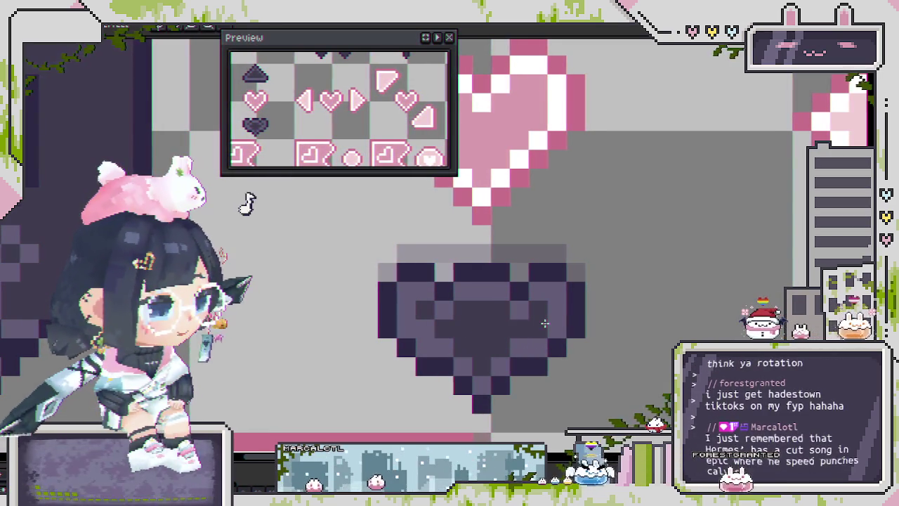
Clear the selection around the dark heart and zoom out to review it
scroll(491, 336, "down", 3)
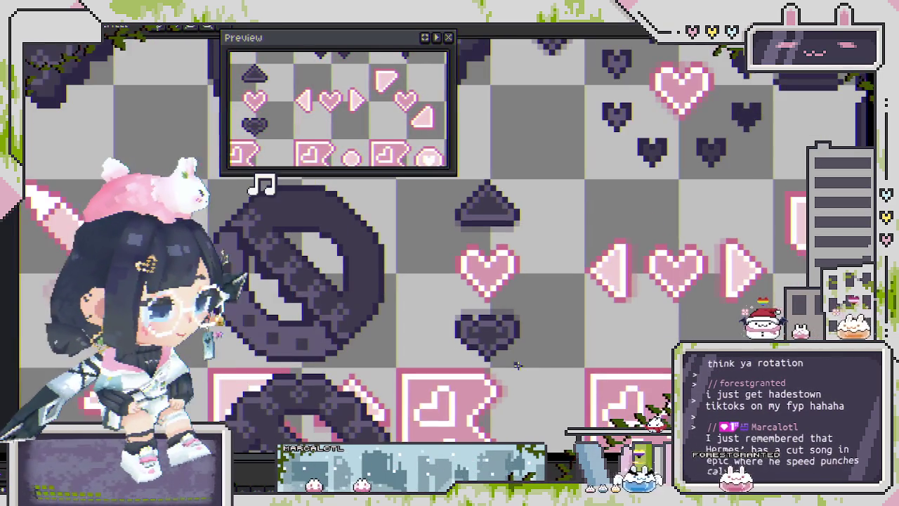
scroll(518, 361, "up", 1)
scroll(533, 351, "up", 1)
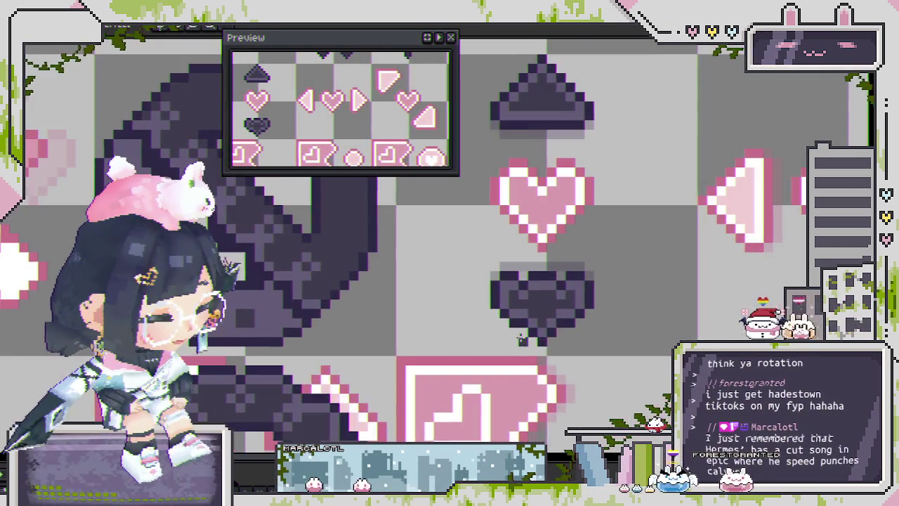
scroll(561, 335, "up", 1)
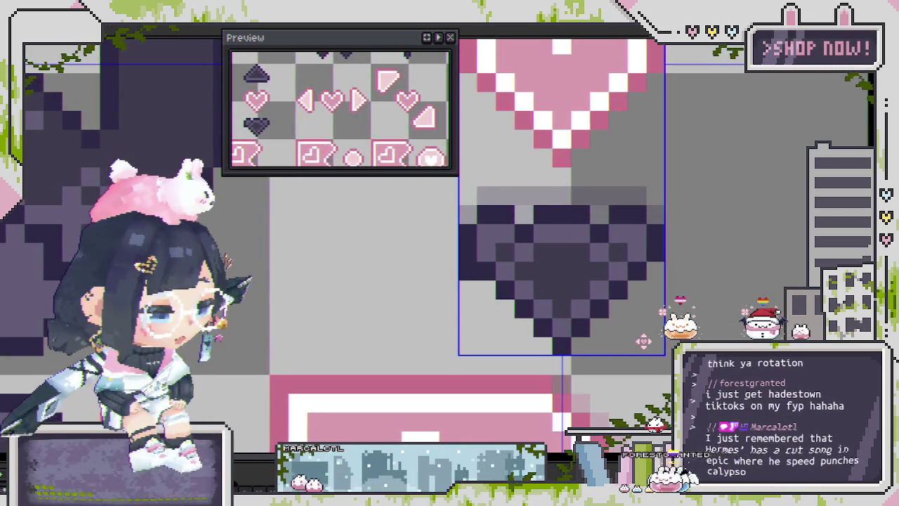
key("ctrl+d")
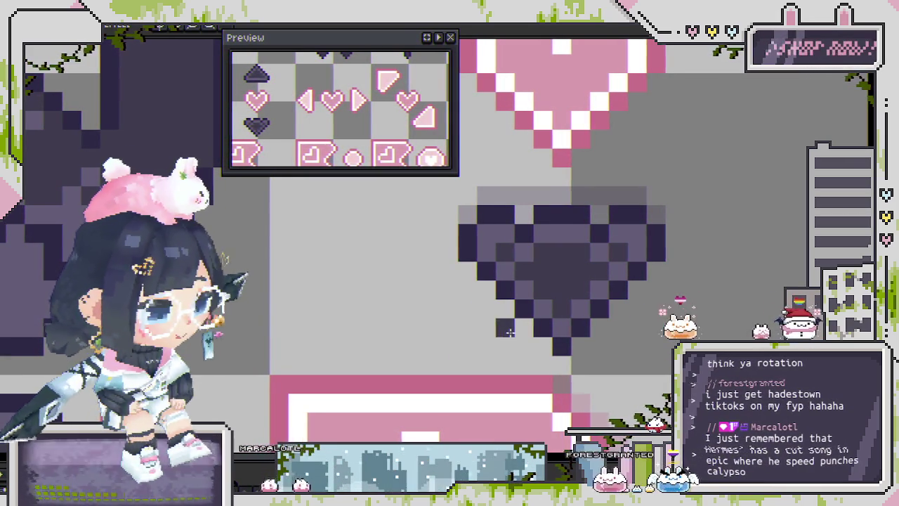
scroll(565, 348, "down", 1)
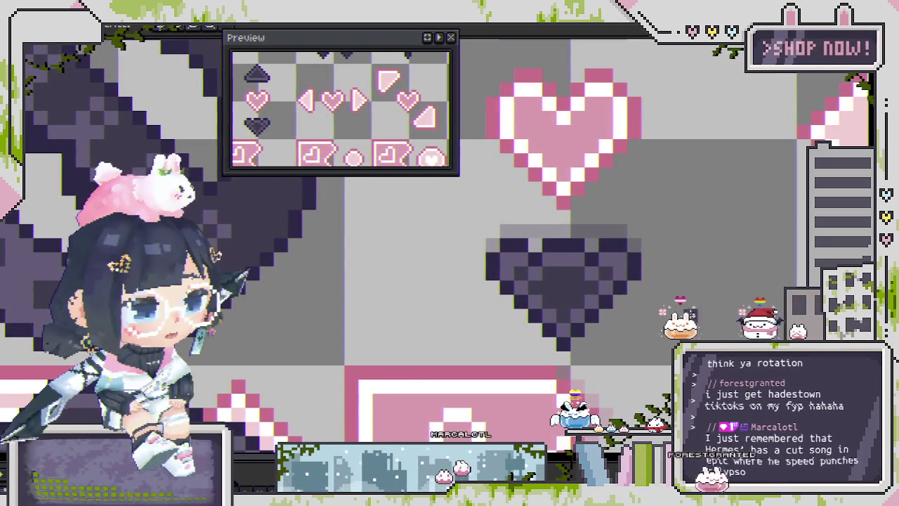
scroll(573, 300, "down", 1)
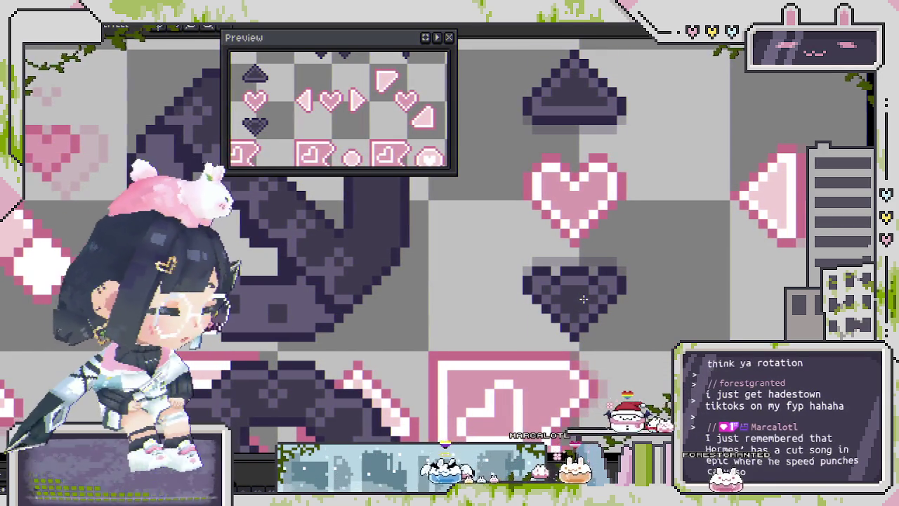
scroll(598, 327, "up", 1)
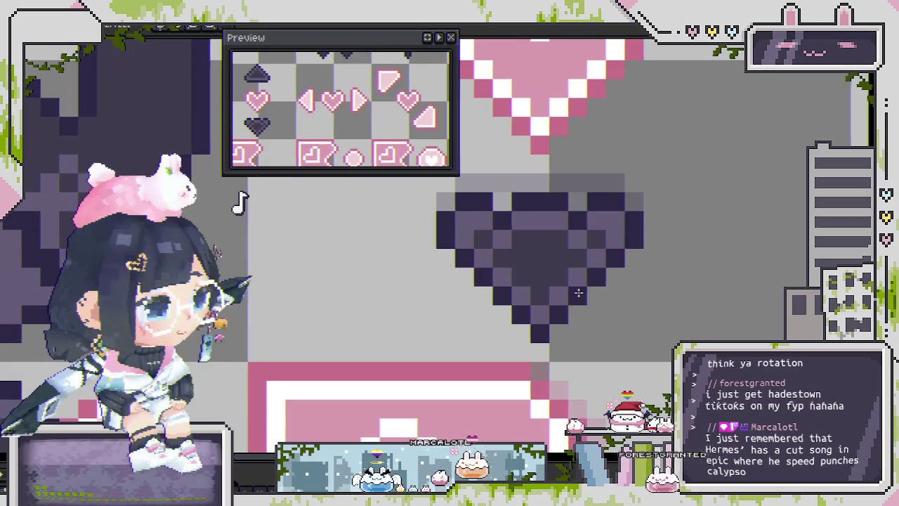
scroll(613, 267, "down", 1)
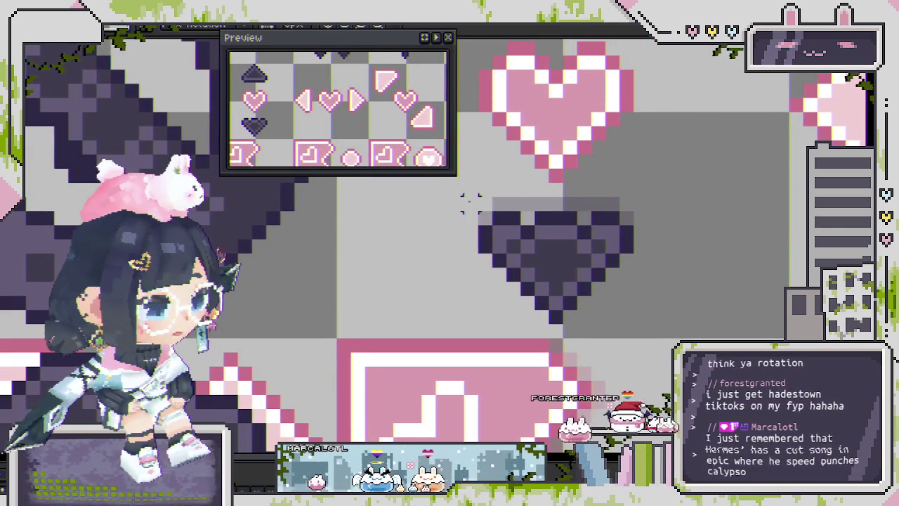
Shift the dark heart's top rows upward into place and clear the selection
mouse_move(466, 196)
left_mouse_down()
mouse_move(664, 255)
mouse_move(629, 221)
left_mouse_up()
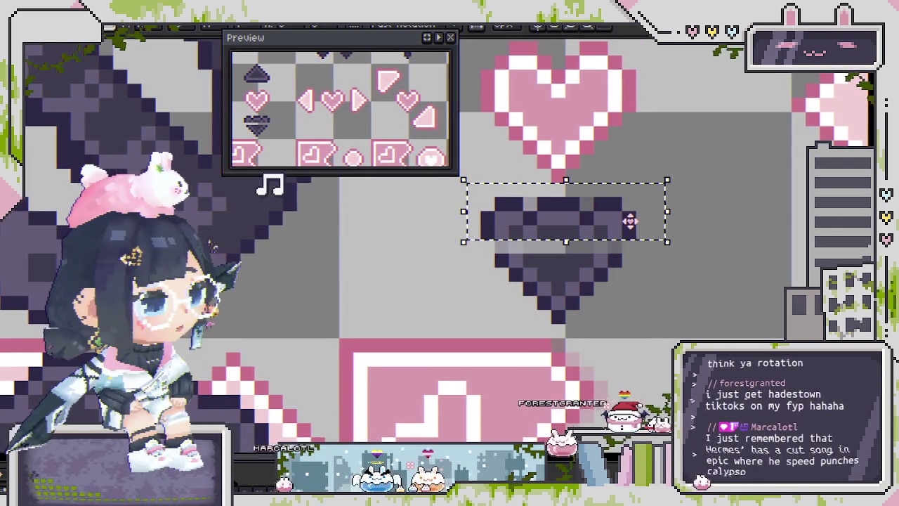
scroll(537, 222, "up", 1)
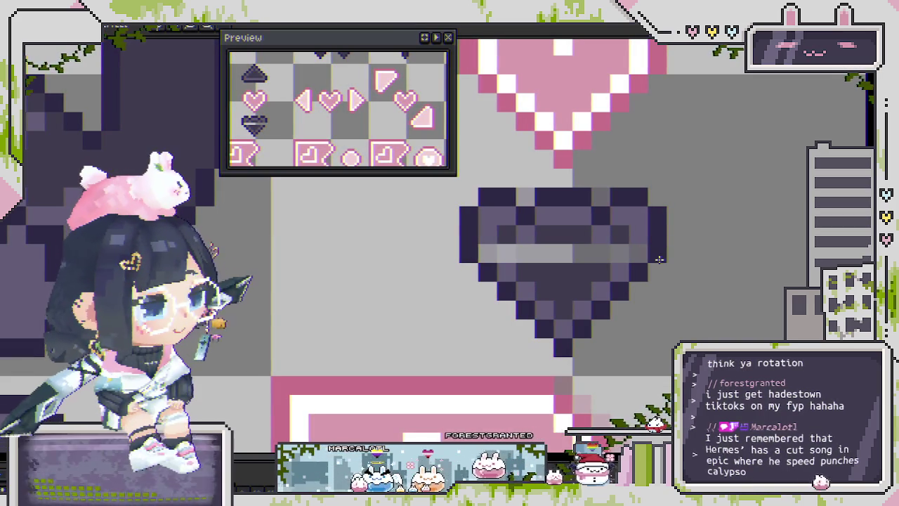
left_click_drag(465, 169, 702, 240)
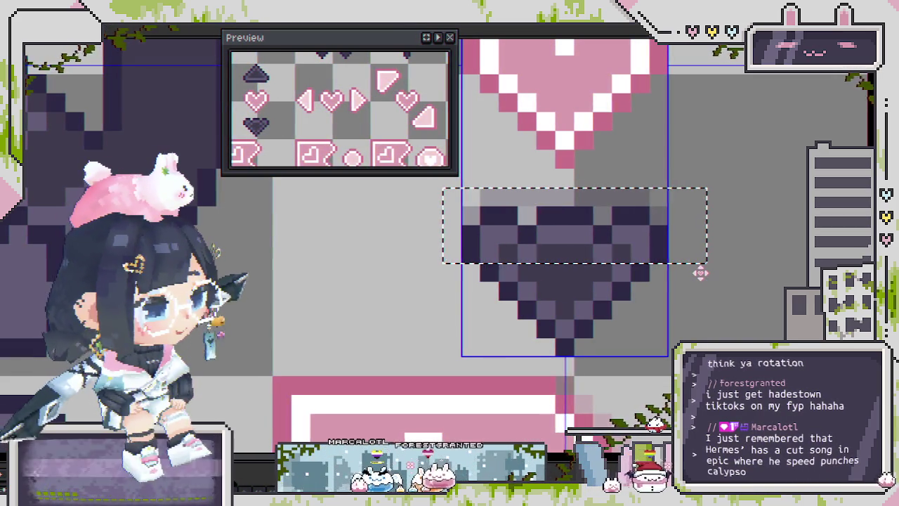
left_click(700, 273)
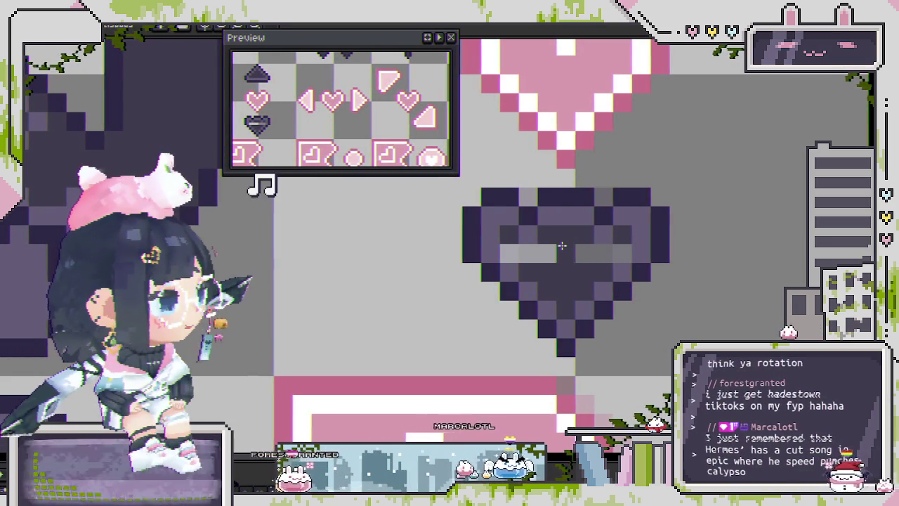
Select the dark heart below the pink heart to duplicate it
scroll(562, 246, "down", 3)
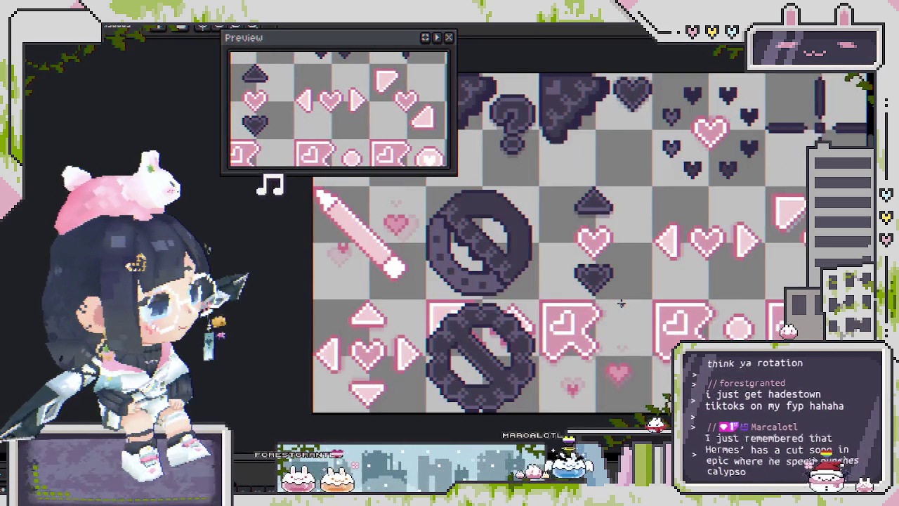
scroll(621, 304, "down", 1)
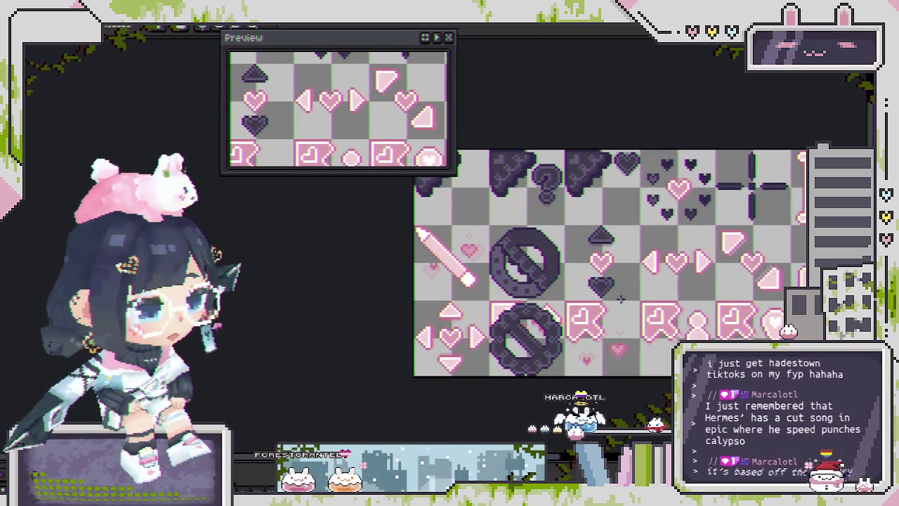
scroll(620, 300, "up", 2)
scroll(621, 300, "up", 1)
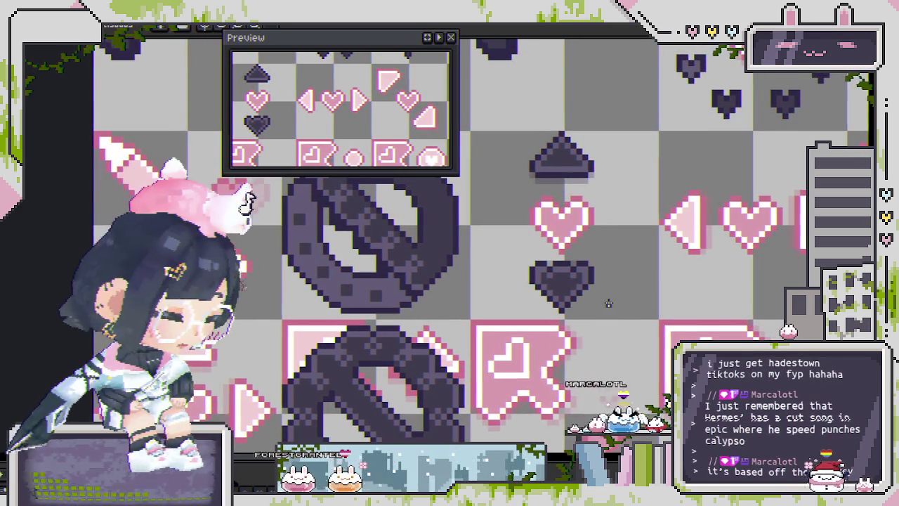
scroll(508, 255, "up", 1)
mouse_move(504, 252)
left_mouse_down()
mouse_move(636, 332)
mouse_move(646, 356)
left_mouse_up()
key("ctrl+z")
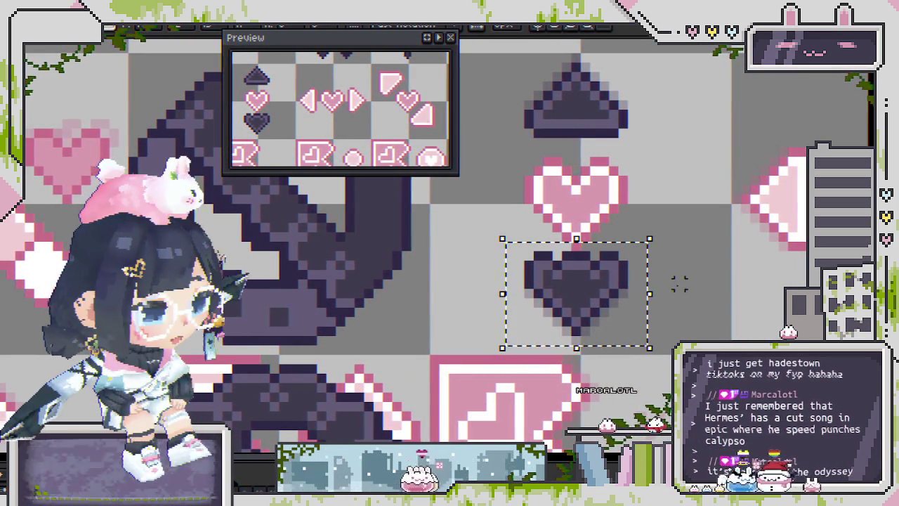
Move the selection onto the dark triangle, then undo that move and deselect
left_click_drag(660, 244, 613, 274)
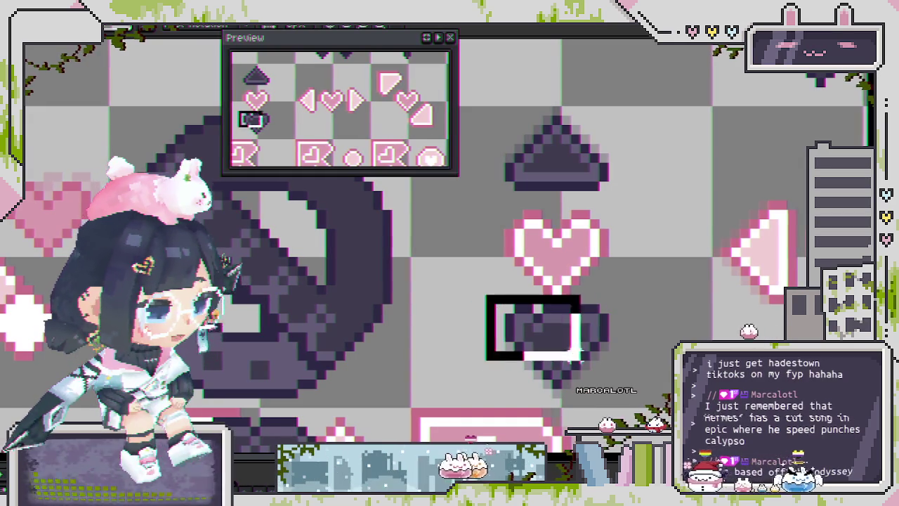
scroll(611, 372, "down", 2)
mouse_move(531, 196)
left_mouse_down()
mouse_move(632, 272)
mouse_move(613, 254)
left_mouse_up()
key("ctrl+z")
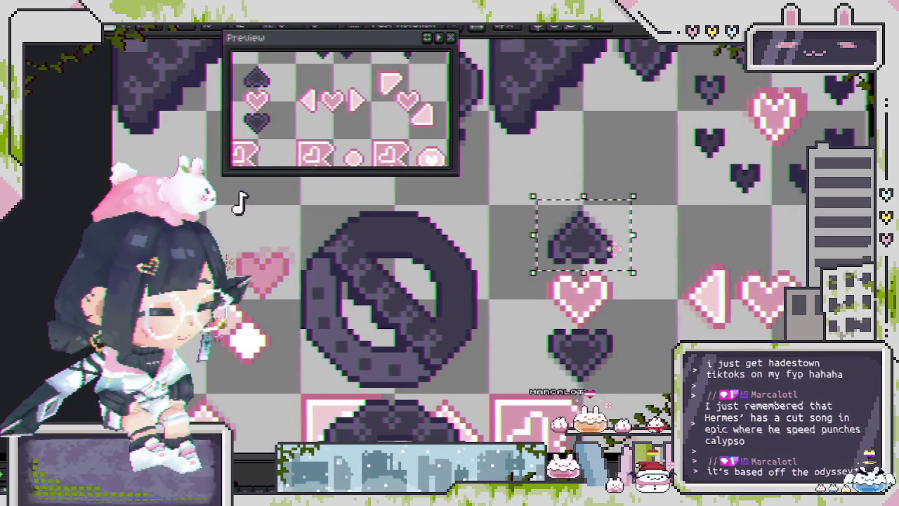
key("ctrl+d")
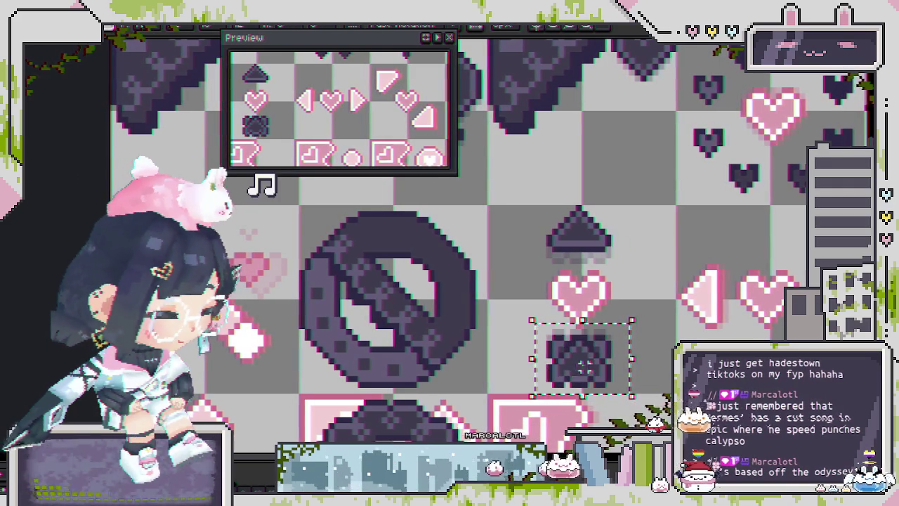
Drag the dark heart copy over the triangle to form the spade
left_click_drag(581, 363, 604, 240)
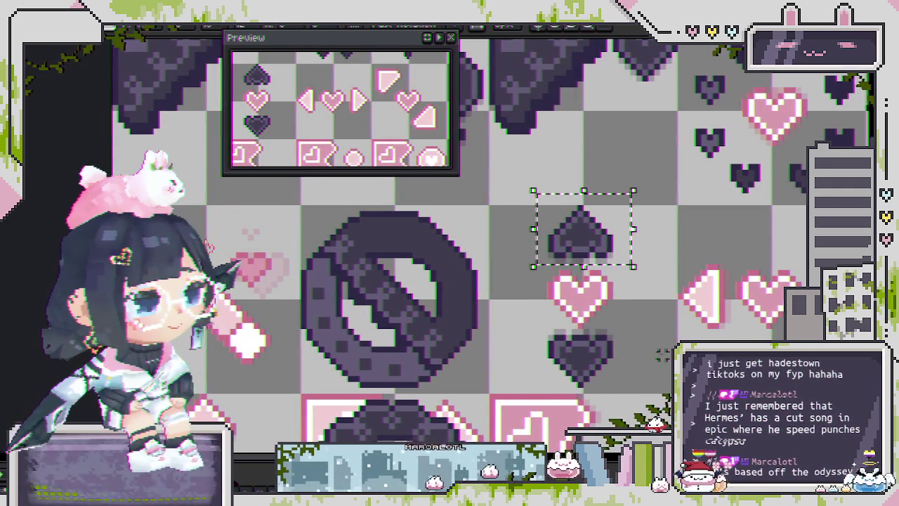
scroll(620, 338, "up", 1)
scroll(621, 330, "up", 1)
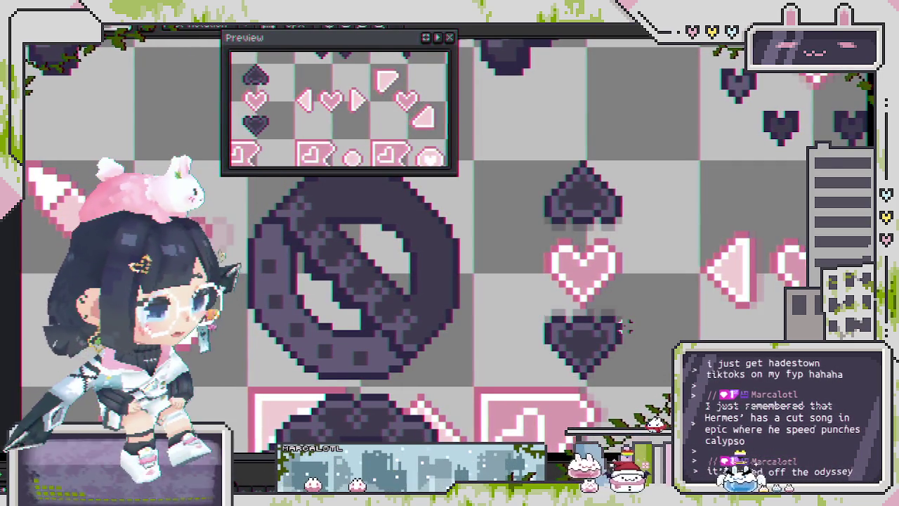
scroll(624, 325, "down", 3)
left_click_drag(623, 325, 570, 332)
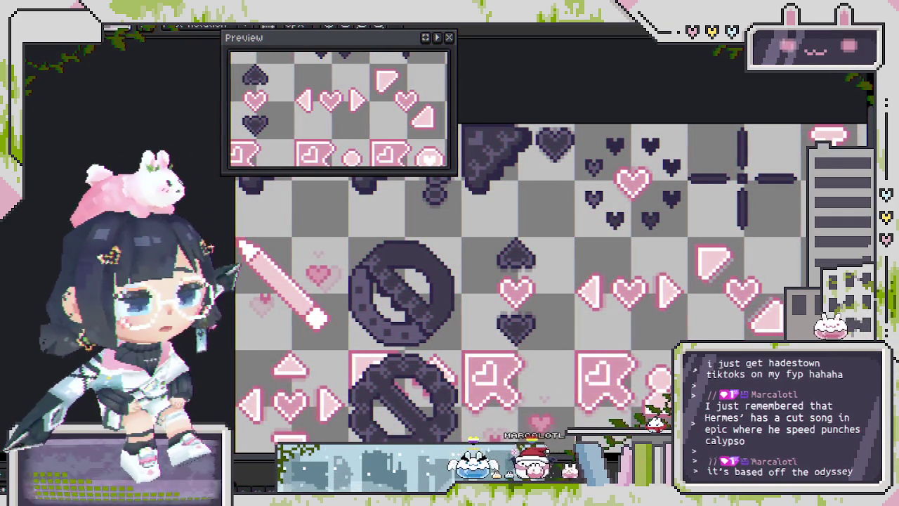
Zoom in on the empty tile beside the pink heart-pin icon
scroll(544, 273, "up", 1)
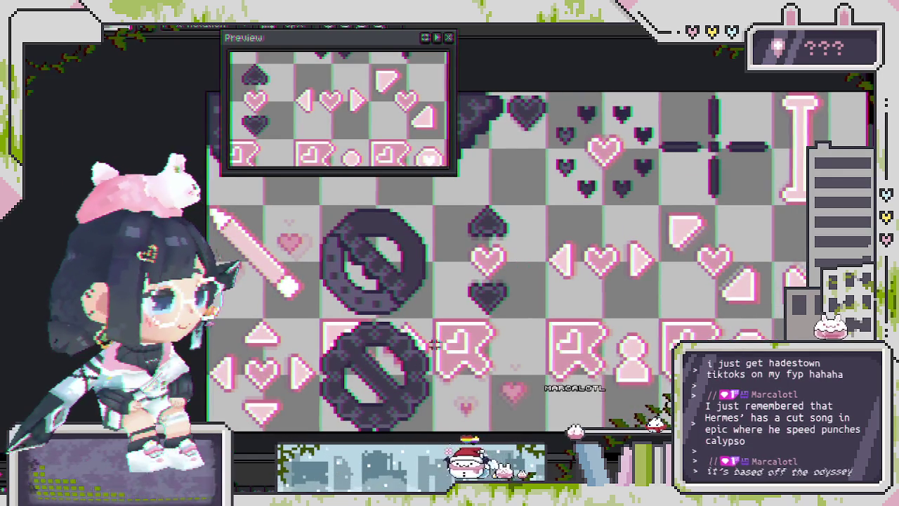
scroll(506, 281, "up", 1)
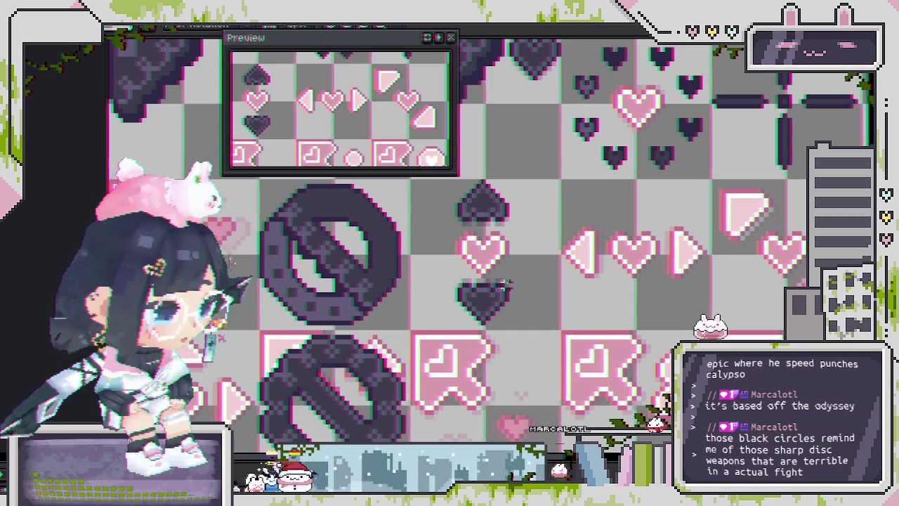
scroll(504, 265, "up", 1)
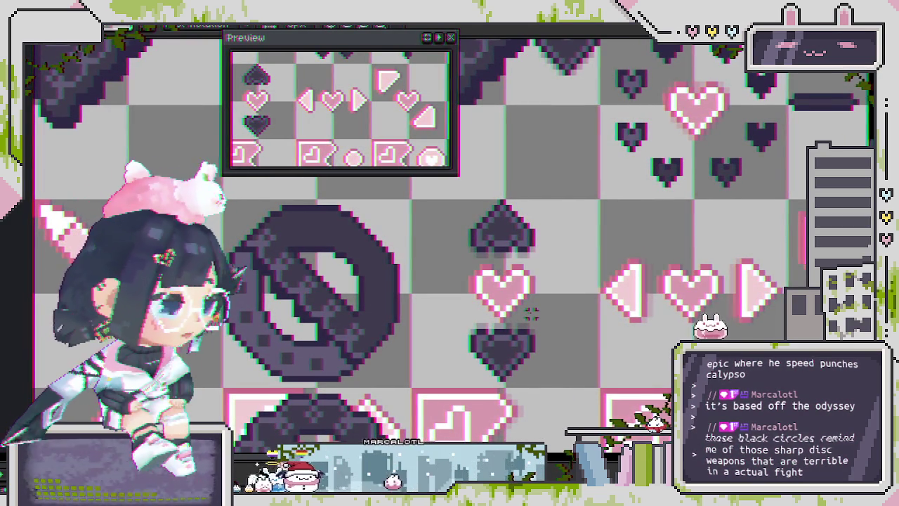
scroll(564, 234, "up", 1)
scroll(511, 280, "down", 2)
scroll(511, 280, "up", 1)
scroll(498, 259, "up", 1)
scroll(493, 246, "up", 1)
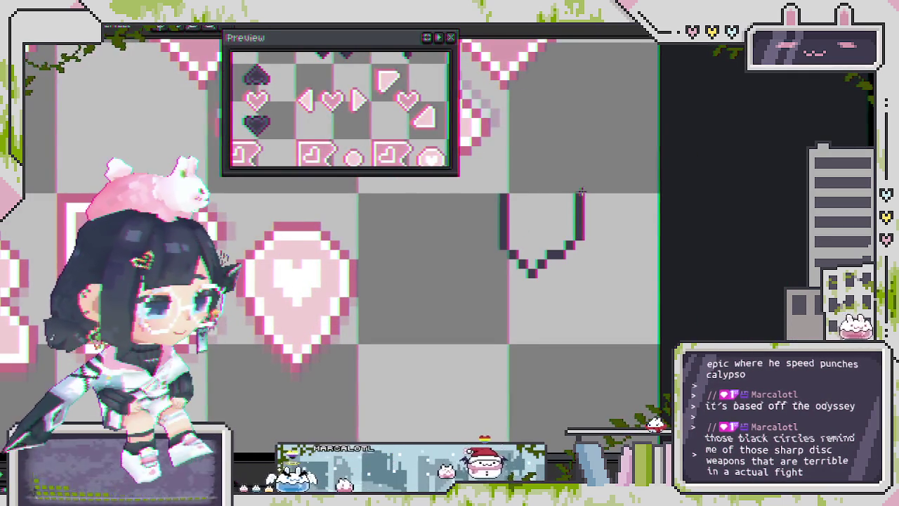
Draw a dark hook curve with a long stem running down from it
left_click_drag(573, 235, 515, 254)
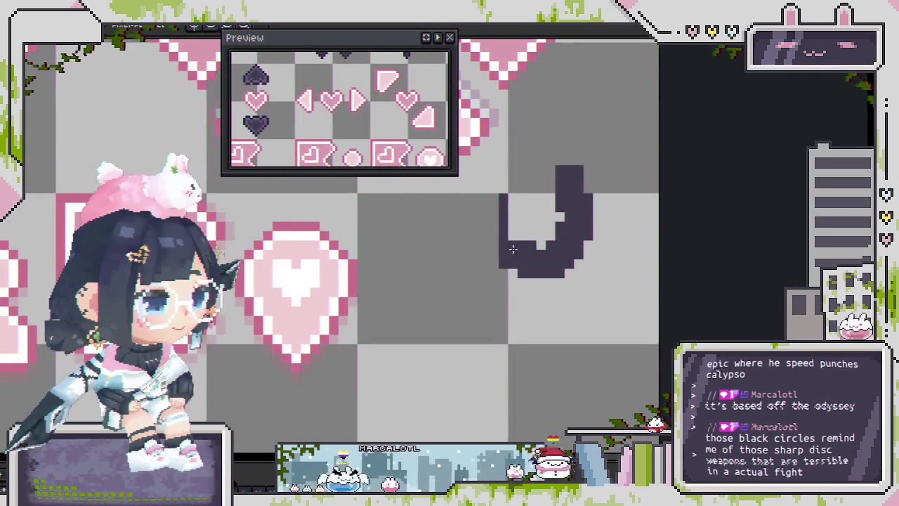
left_click(550, 172)
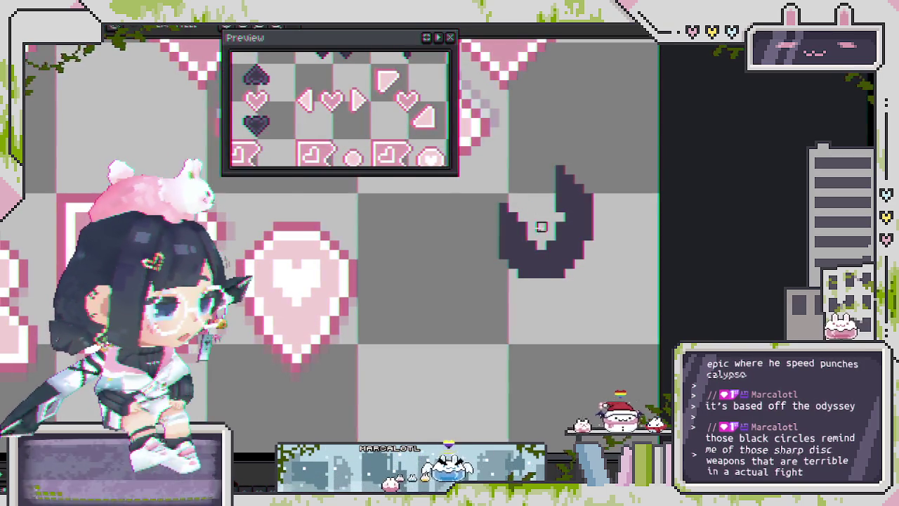
scroll(541, 226, "down", 1)
left_click_drag(550, 270, 558, 418)
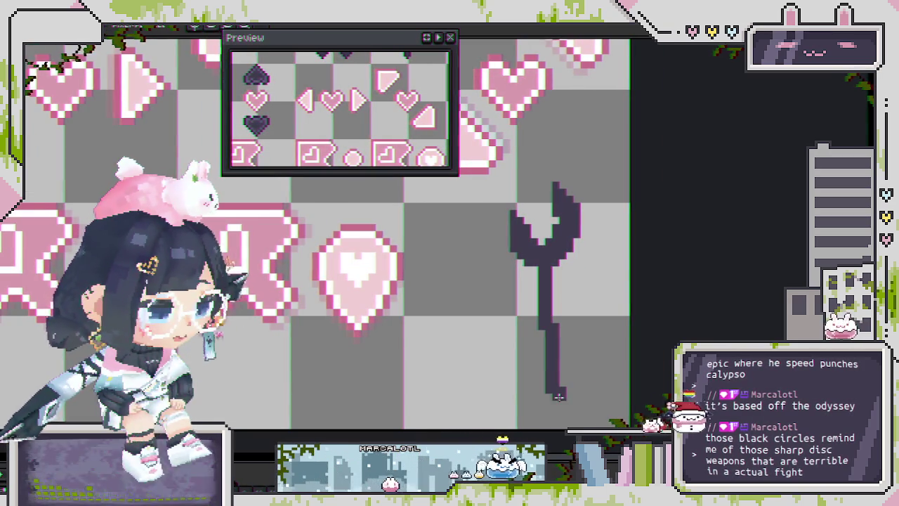
Undo the hook-and-stem strokes with Ctrl+Z
scroll(591, 267, "down", 2)
left_click_drag(591, 267, 599, 267)
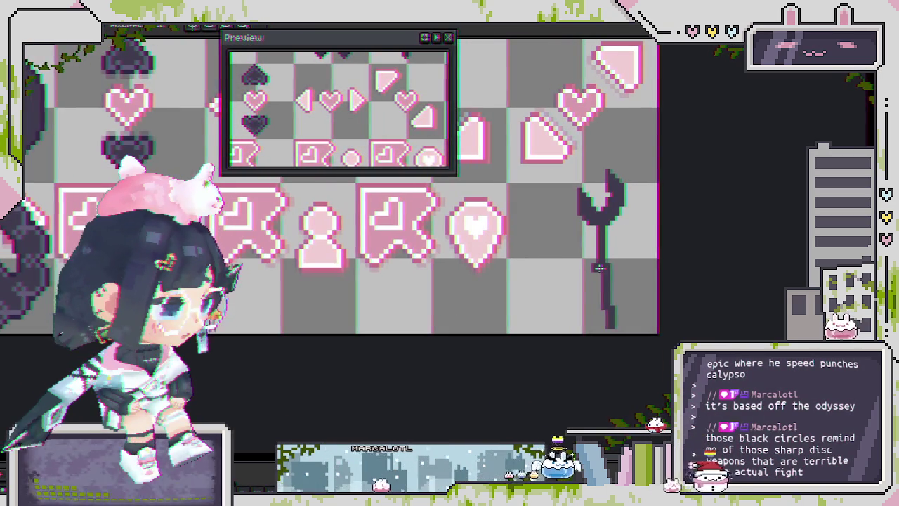
key("ctrl+z")
key("ctrl+z")
scroll(337, 266, "down", 1)
scroll(335, 172, "up", 1)
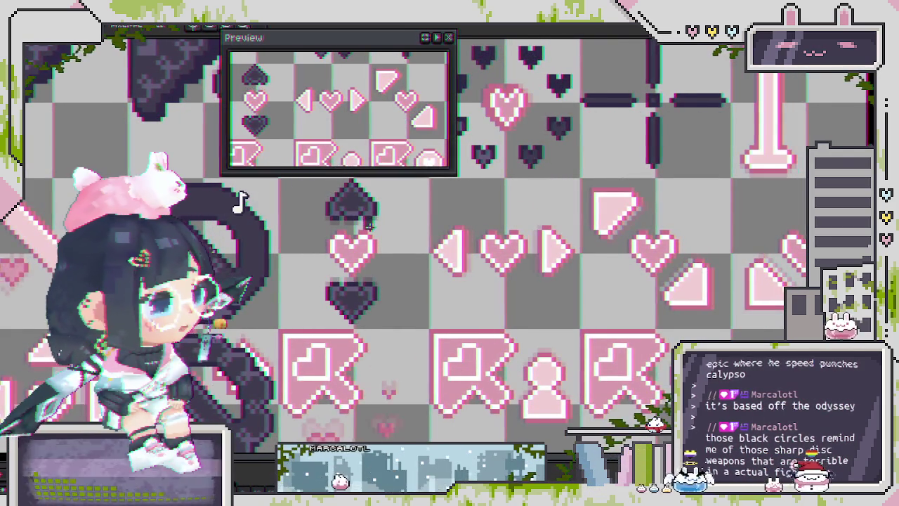
scroll(370, 226, "up", 1)
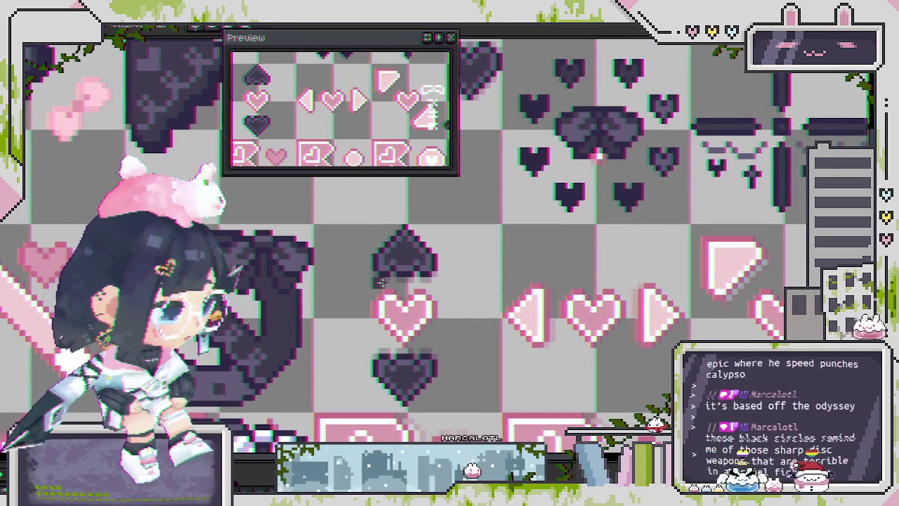
scroll(430, 302, "down", 1)
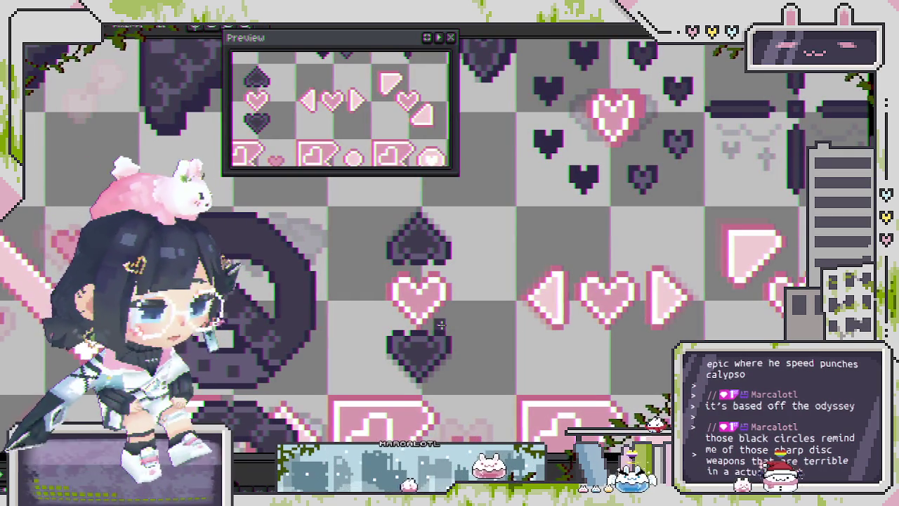
left_click_drag(440, 324, 486, 300)
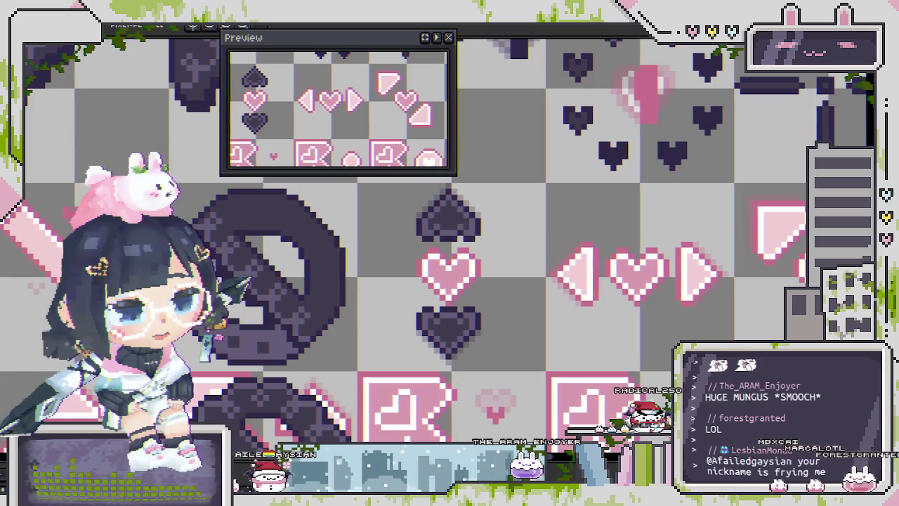
scroll(488, 323, "down", 2)
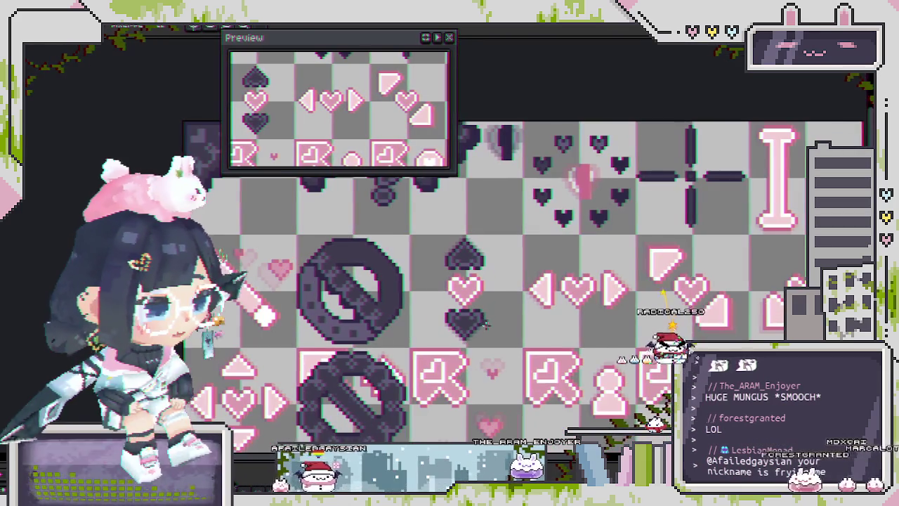
scroll(486, 324, "down", 1)
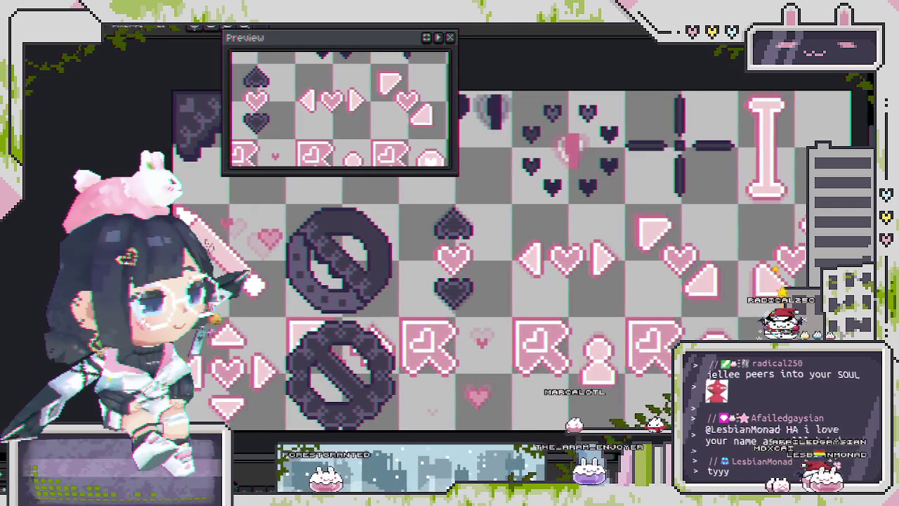
Reveal the hidden bows and X marks with F3 and paste a copy of the dark bow
left_click_drag(449, 279, 388, 290)
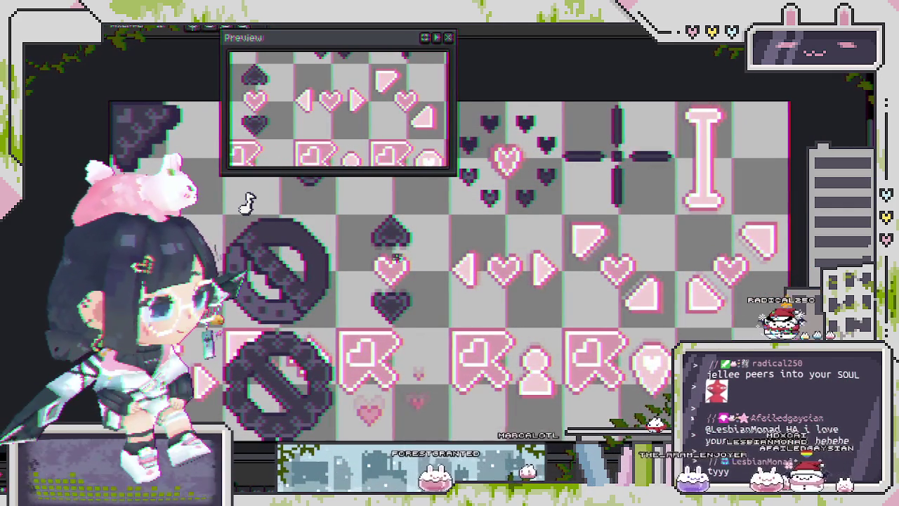
key("F3")
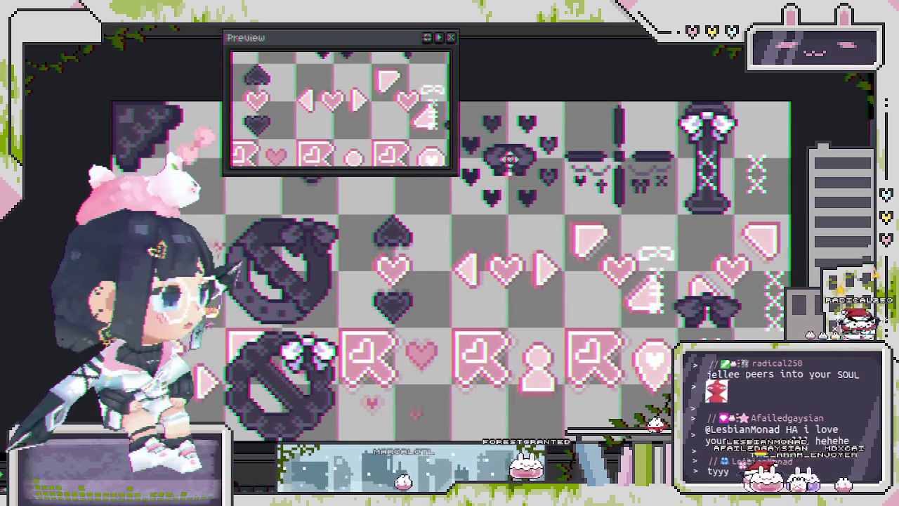
key("ctrl+v")
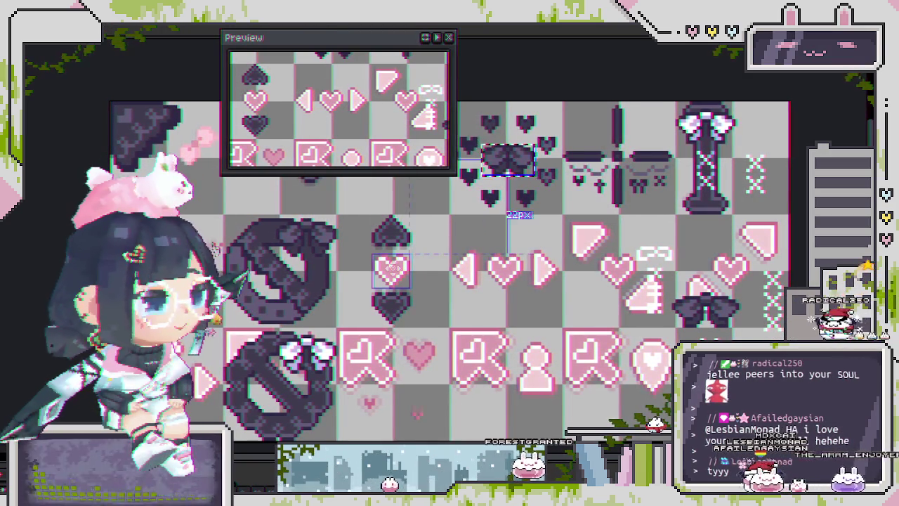
scroll(449, 252, "up", 2)
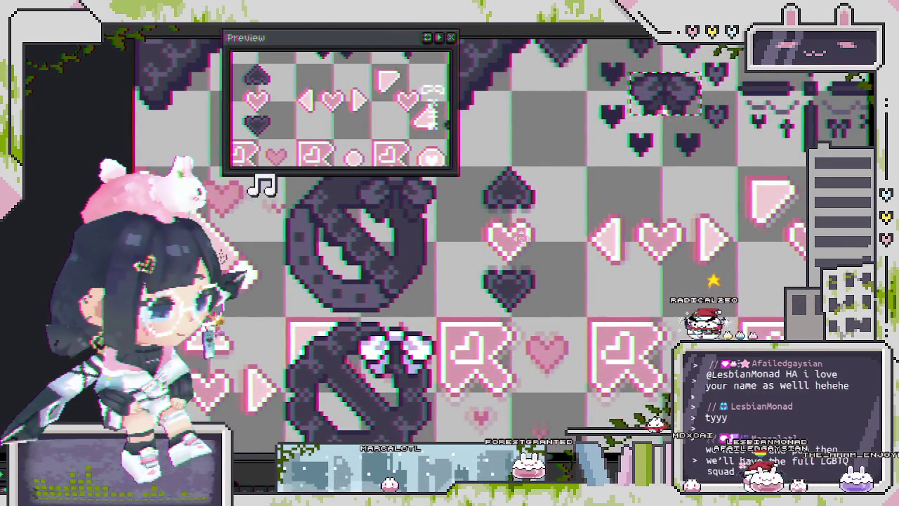
scroll(521, 237, "down", 1)
scroll(519, 237, "up", 1)
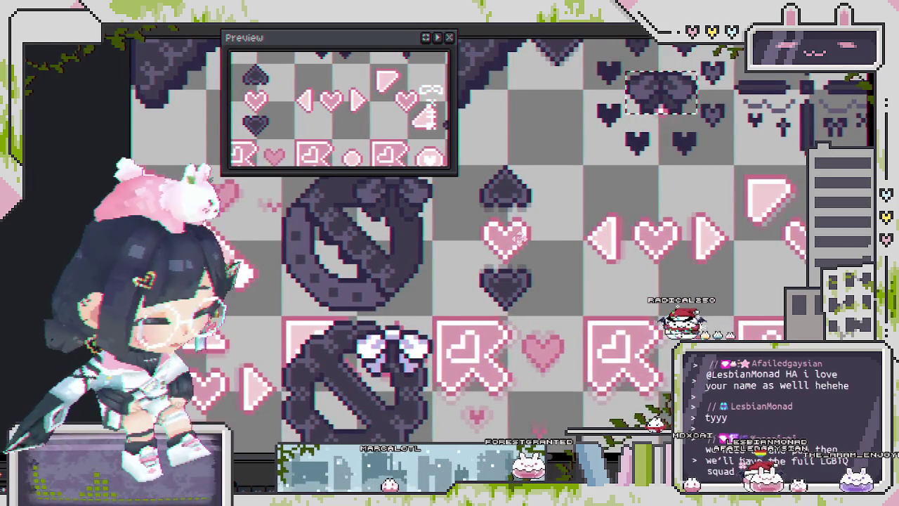
scroll(517, 238, "up", 1)
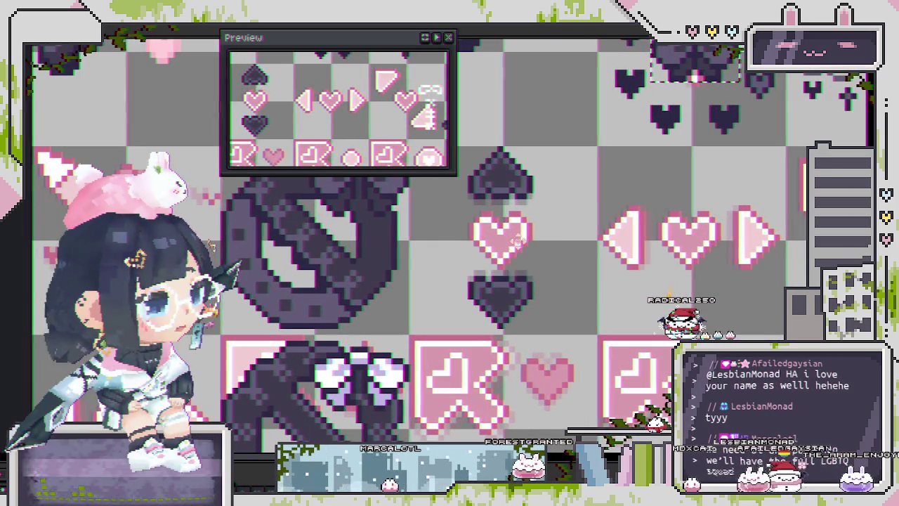
Zoom and pan to frame the column with the spade, pink heart and dark heart
scroll(517, 260, "up", 1)
scroll(514, 277, "up", 1)
scroll(512, 292, "down", 2)
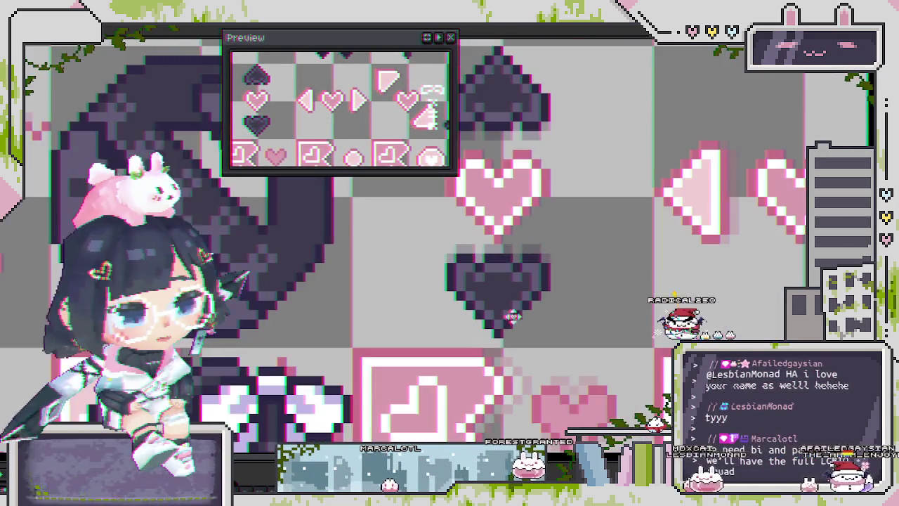
scroll(508, 300, "up", 2)
scroll(507, 299, "down", 2)
scroll(506, 295, "down", 1)
scroll(505, 176, "up", 2)
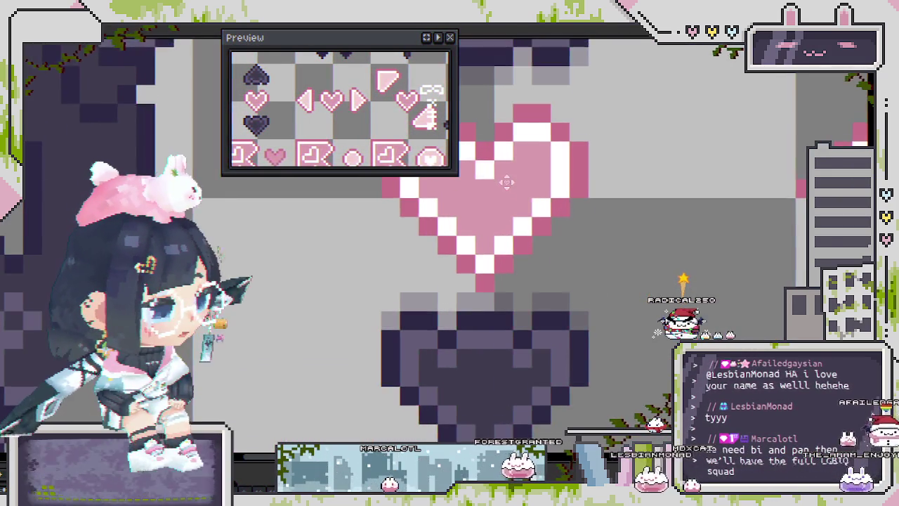
scroll(513, 126, "down", 2)
scroll(477, 231, "up", 1)
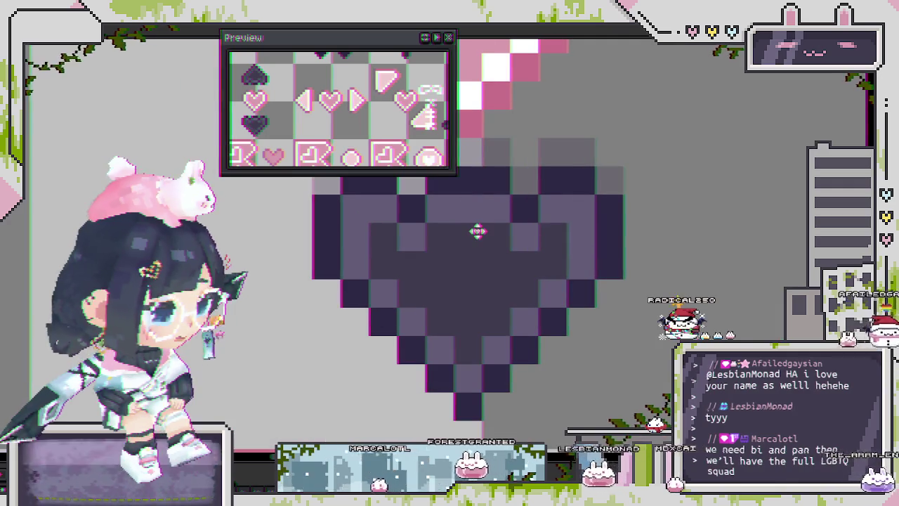
scroll(477, 234, "down", 1)
scroll(477, 235, "up", 3)
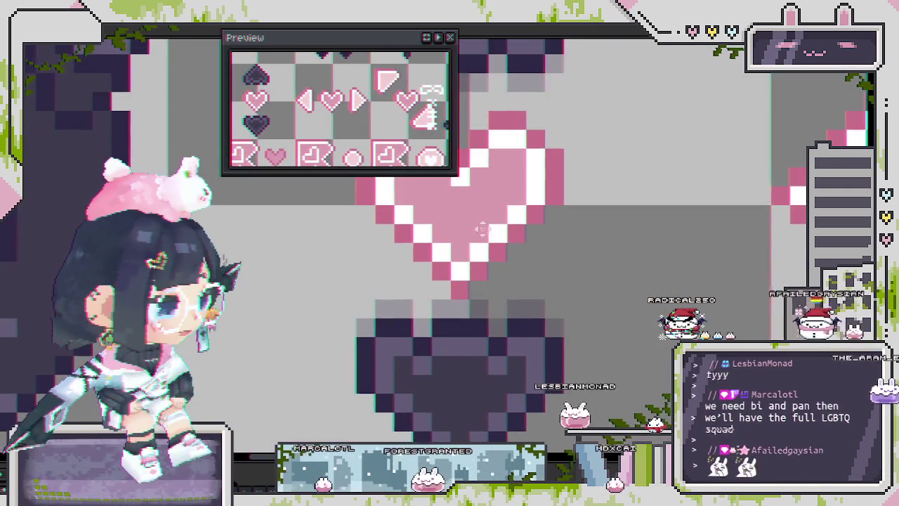
scroll(500, 261, "down", 1)
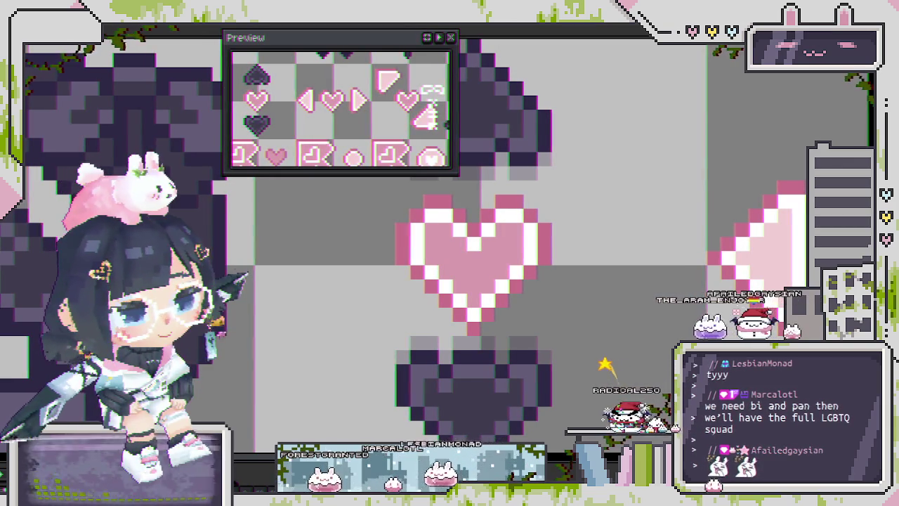
left_click_drag(711, 214, 708, 216)
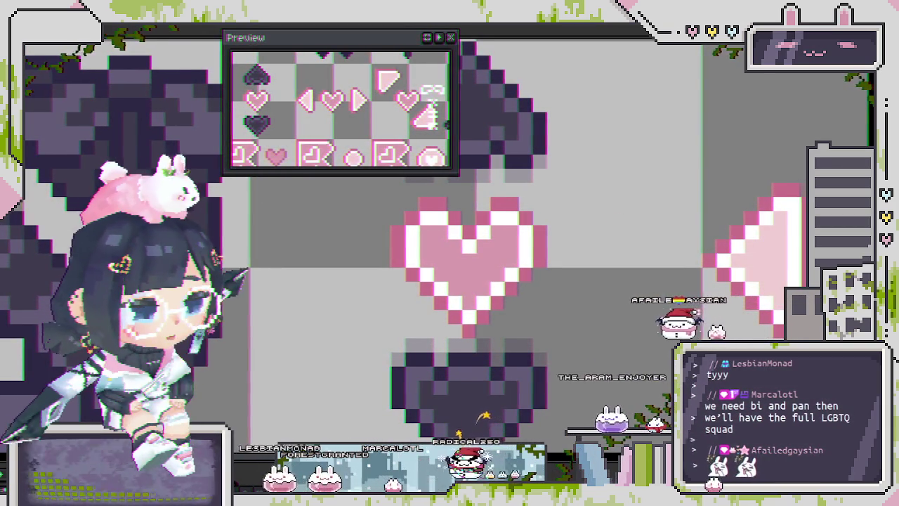
Rename the layer to 'bi' in Layer Properties
scroll(437, 248, "down", 2)
scroll(436, 248, "down", 2)
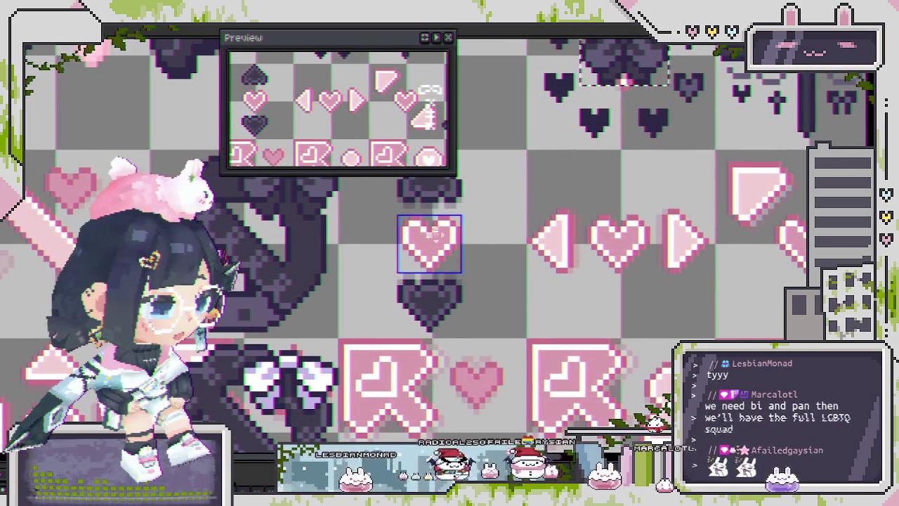
scroll(435, 234, "down", 1)
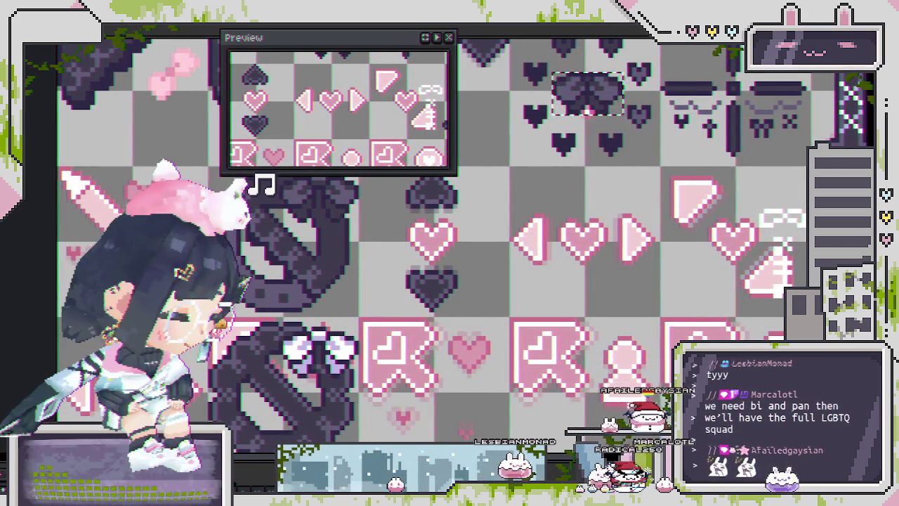
key("shift+p")
type("bi")
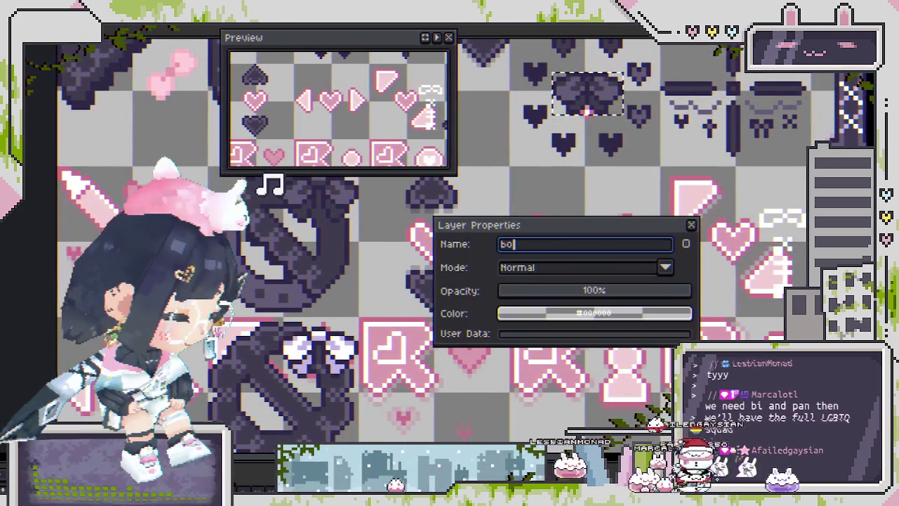
key("Return")
Paste the dark bow over the pink heart between the spade and dark heart
scroll(449, 267, "down", 2)
key("ctrl+v")
scroll(450, 267, "up", 1)
scroll(450, 267, "up", 1)
scroll(429, 280, "up", 2)
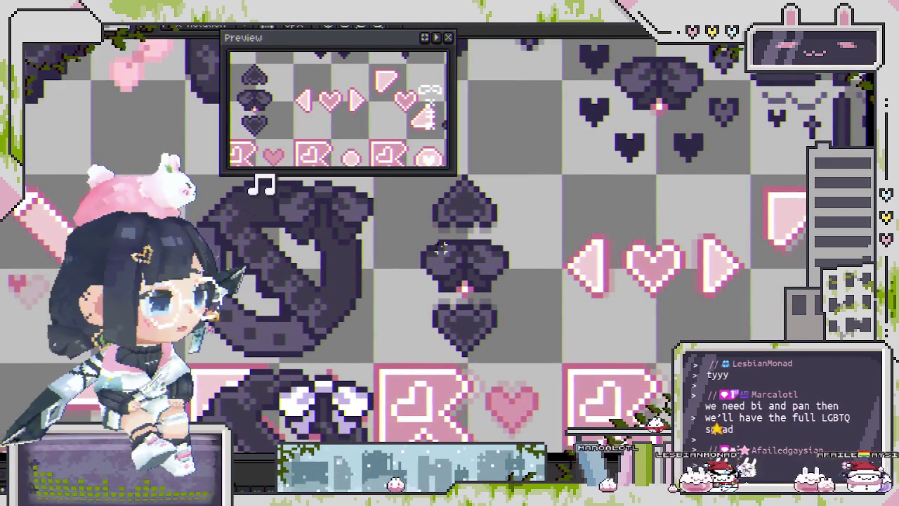
Zoom and scroll right toward the X-mark column on the sheet
scroll(491, 285, "up", 2)
scroll(478, 271, "down", 1)
scroll(478, 265, "down", 2)
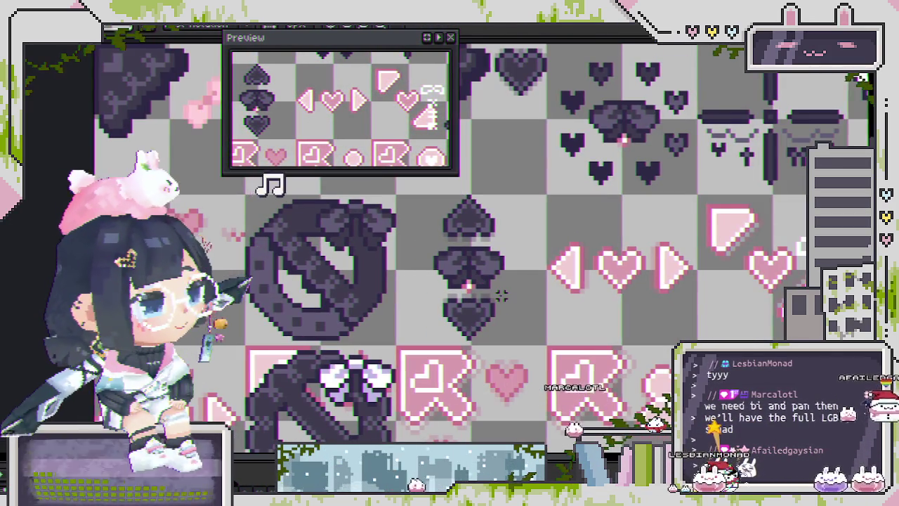
scroll(492, 288, "down", 1)
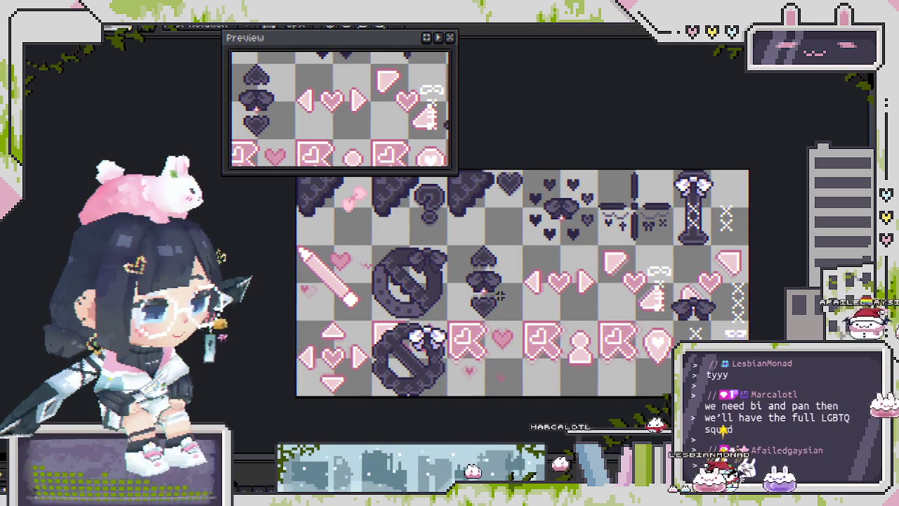
scroll(495, 296, "up", 1)
scroll(477, 299, "up", 1)
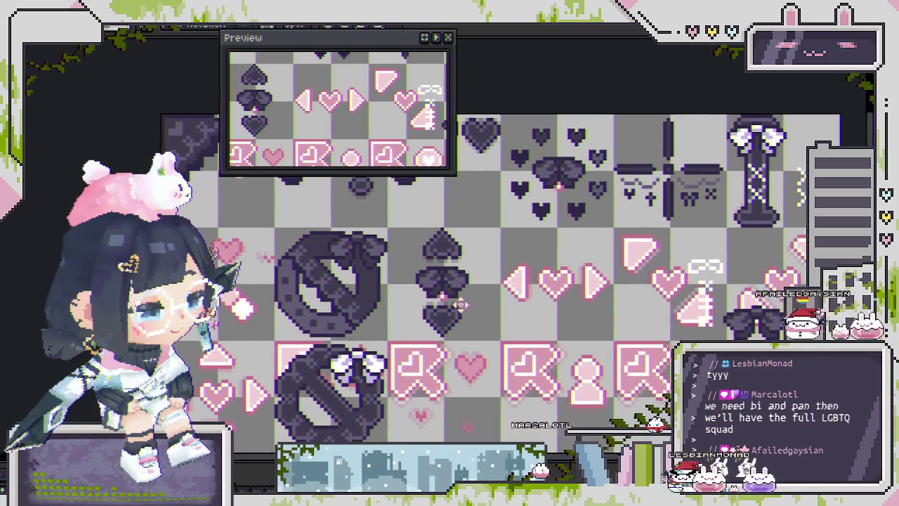
scroll(464, 294, "up", 1)
scroll(416, 279, "up", 1)
scroll(408, 284, "right", 1)
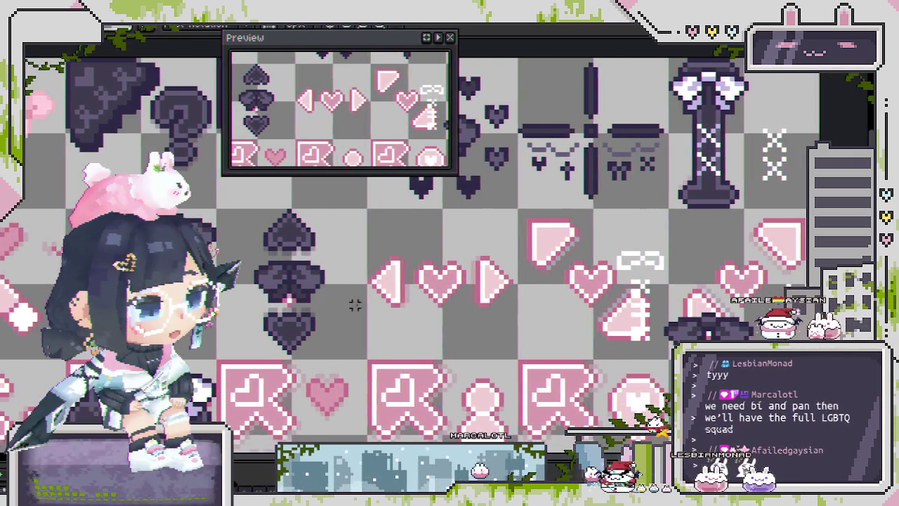
scroll(379, 299, "right", 3)
scroll(363, 307, "up", 1)
scroll(420, 322, "down", 2)
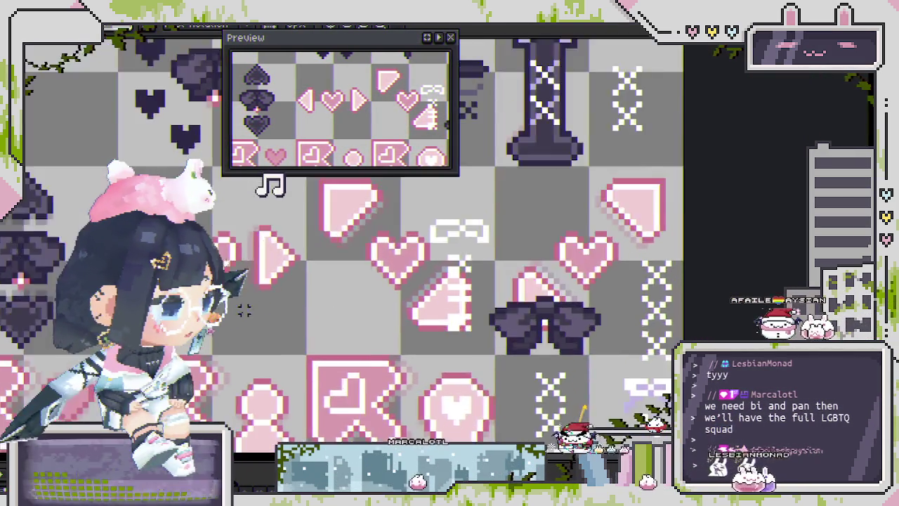
scroll(428, 281, "right", 2)
scroll(427, 246, "up", 1)
scroll(442, 242, "up", 1)
scroll(442, 243, "down", 1)
scroll(730, 283, "right", 2)
scroll(721, 284, "down", 1)
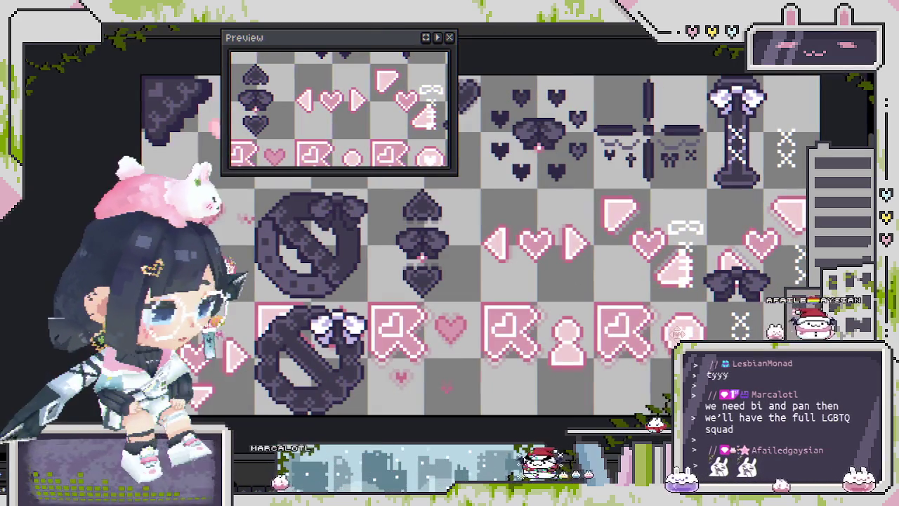
scroll(721, 284, "up", 1)
scroll(688, 291, "up", 1)
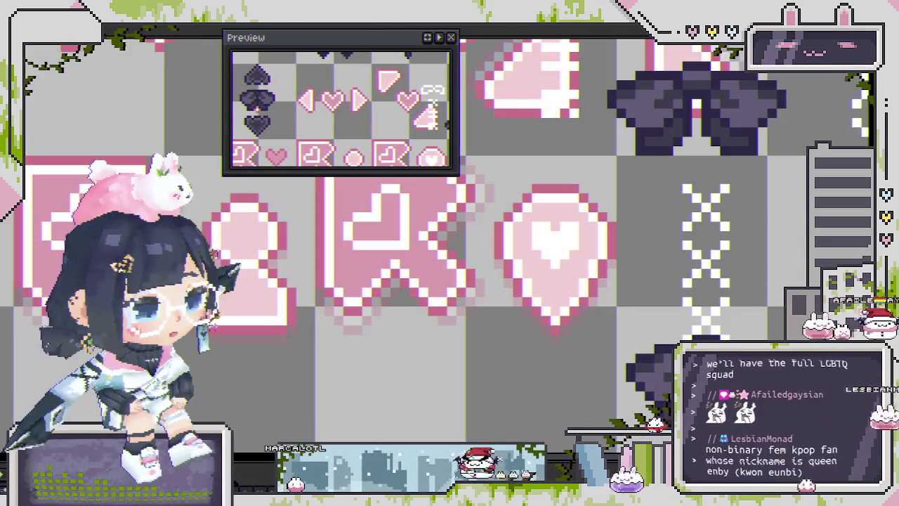
scroll(663, 296, "right", 1)
Pan down to the lower dark bow and marquee-select it beneath the X marks
mouse_move(663, 296)
left_mouse_down()
mouse_move(630, 229)
mouse_move(613, 274)
left_mouse_up()
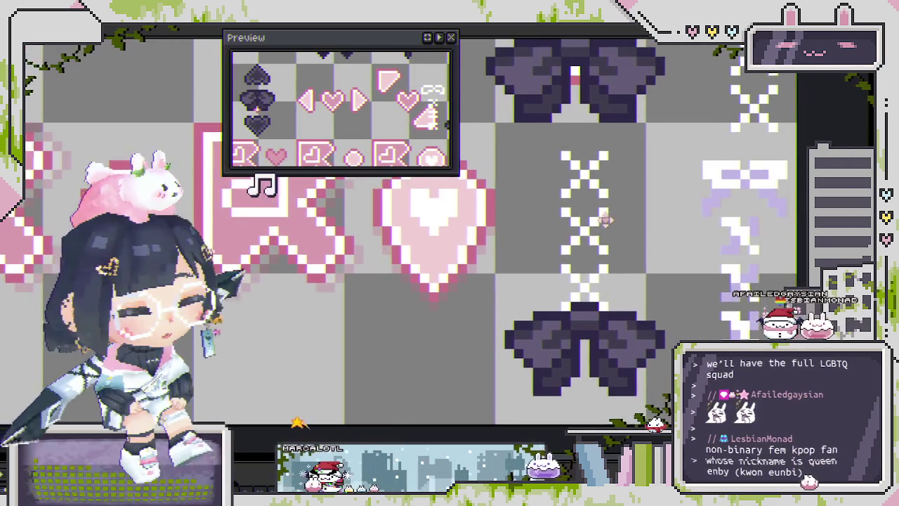
mouse_move(615, 274)
left_mouse_down()
mouse_move(559, 217)
mouse_move(470, 219)
left_mouse_up()
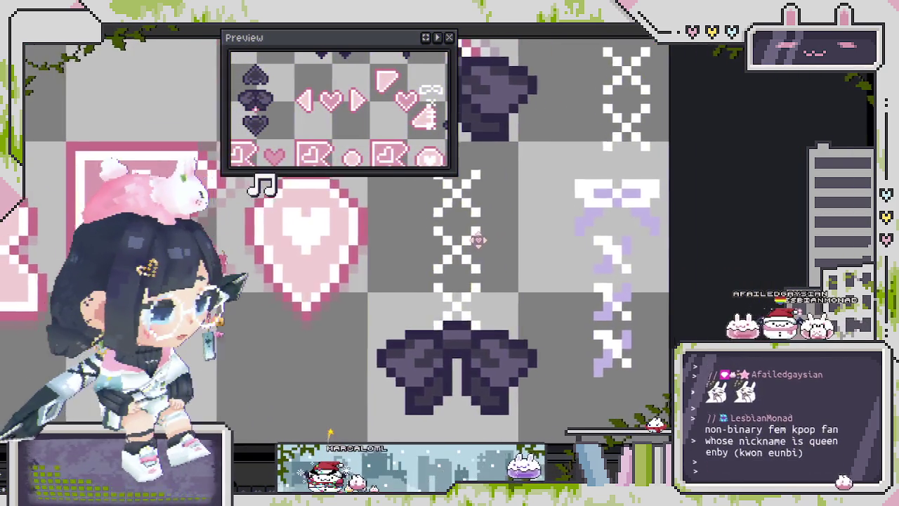
scroll(527, 339, "down", 2)
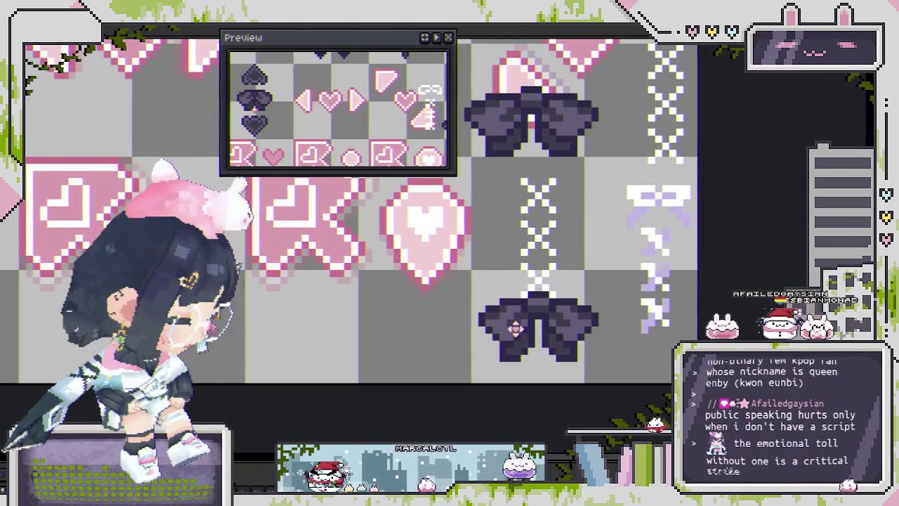
left_click_drag(559, 344, 623, 378)
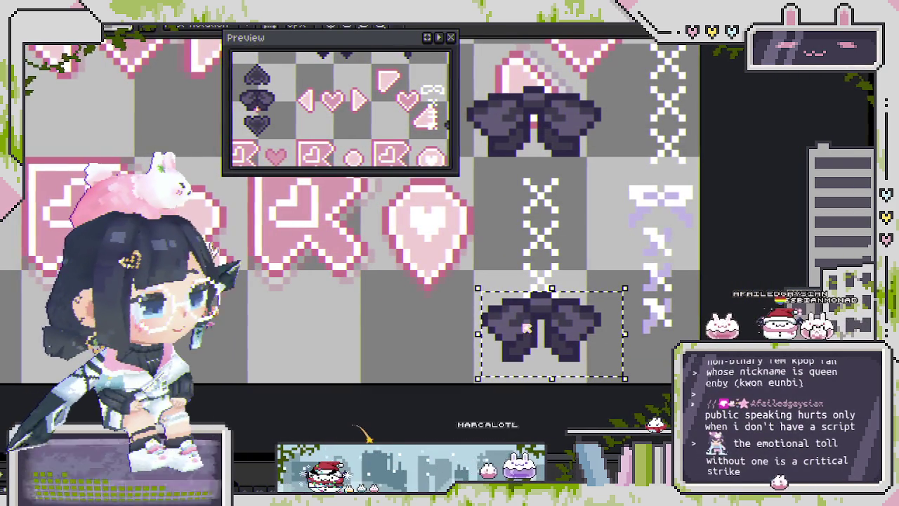
Copy the dark bow onto the arrow and heart row
scroll(229, 232, "down", 2)
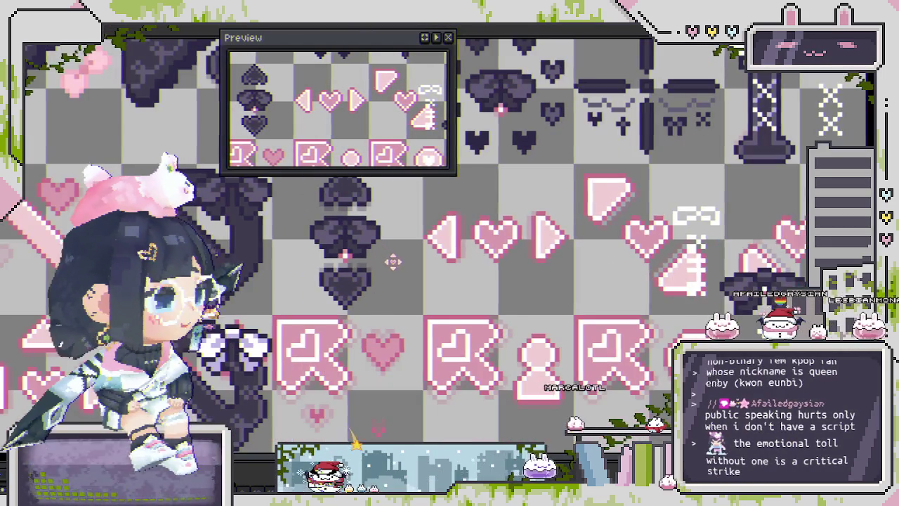
left_click_drag(392, 262, 469, 307)
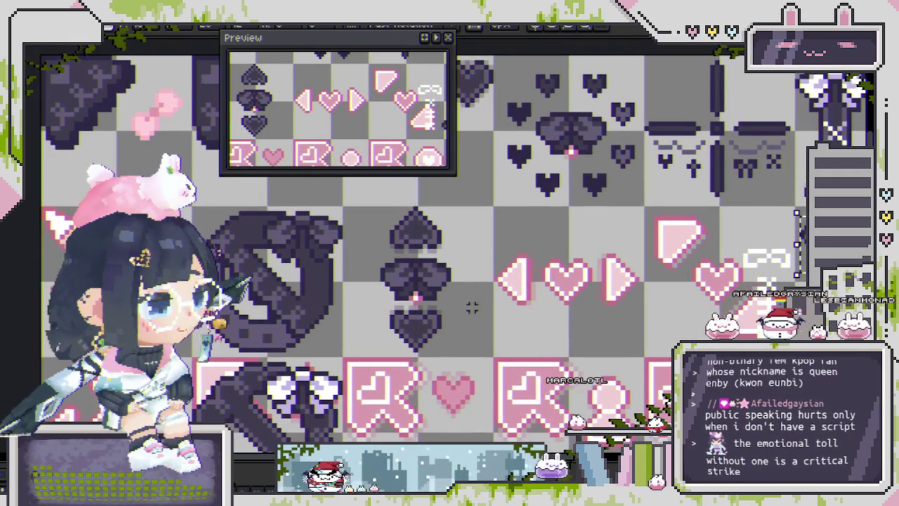
mouse_move(415, 273)
left_mouse_down()
mouse_move(402, 294)
mouse_move(556, 308)
left_mouse_up()
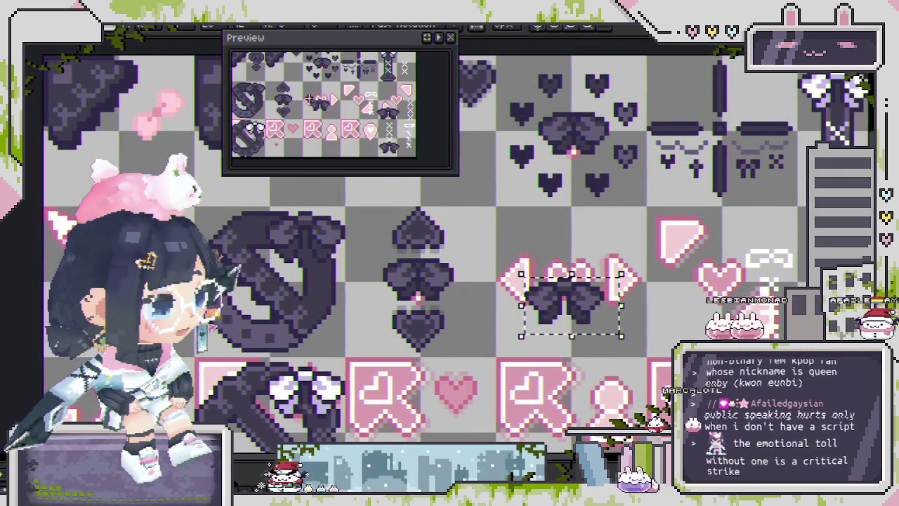
key("Return")
Delete the dark bow from the middle column so its pink heart shows
scroll(372, 253, "up", 1)
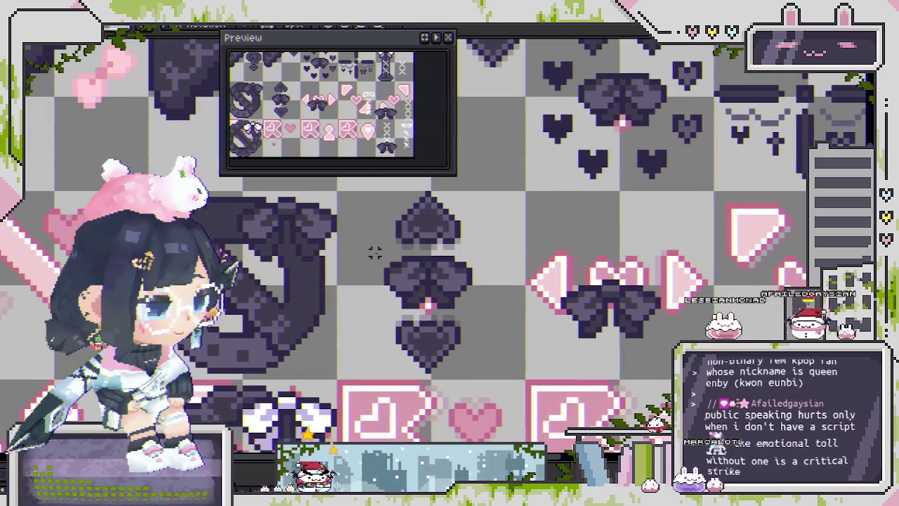
left_click_drag(379, 254, 482, 311)
key("Delete")
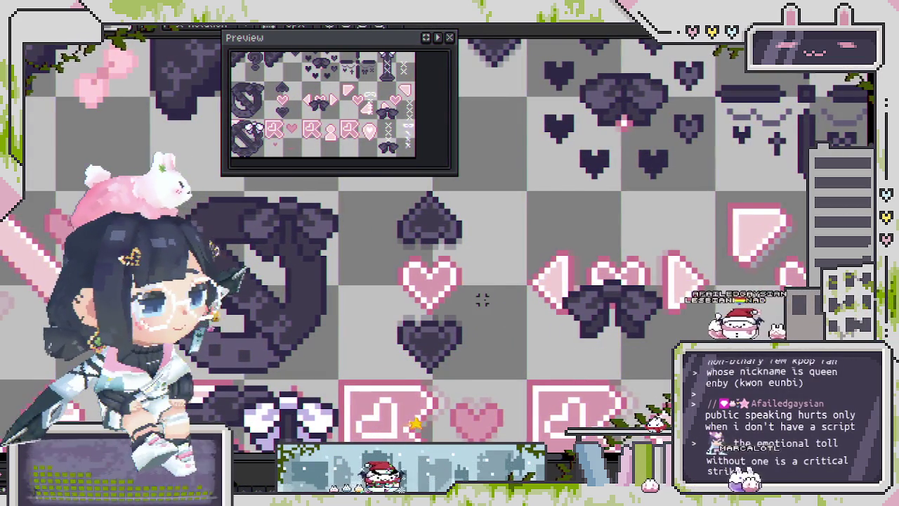
Move the copied bow over the middle column, commit it, and paste more bow copies
scroll(518, 294, "up", 1)
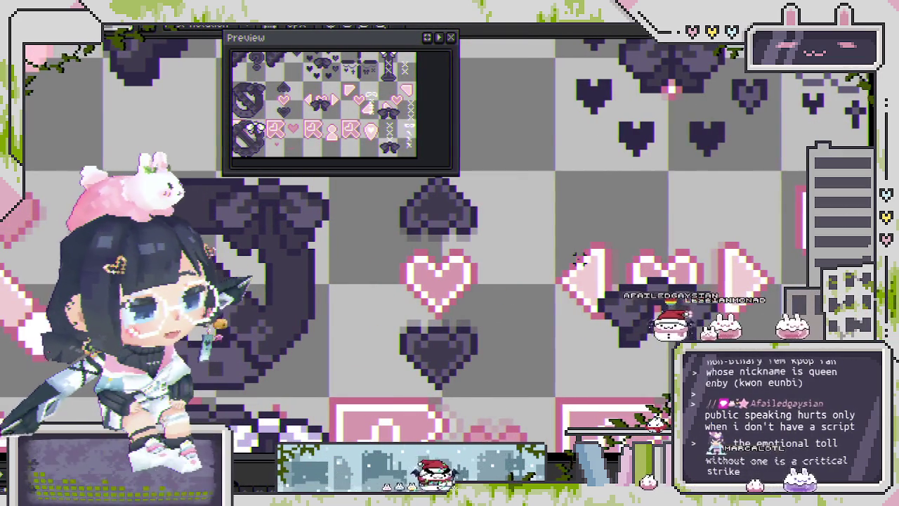
mouse_move(570, 258)
left_mouse_down()
mouse_move(692, 361)
mouse_move(636, 330)
mouse_move(488, 321)
left_mouse_up()
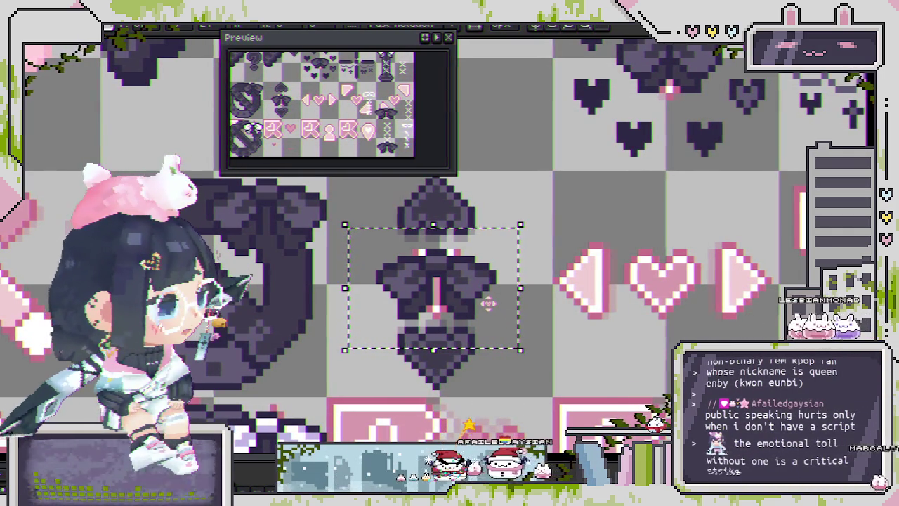
scroll(488, 303, "down", 1)
scroll(488, 303, "down", 1)
scroll(488, 303, "down", 1)
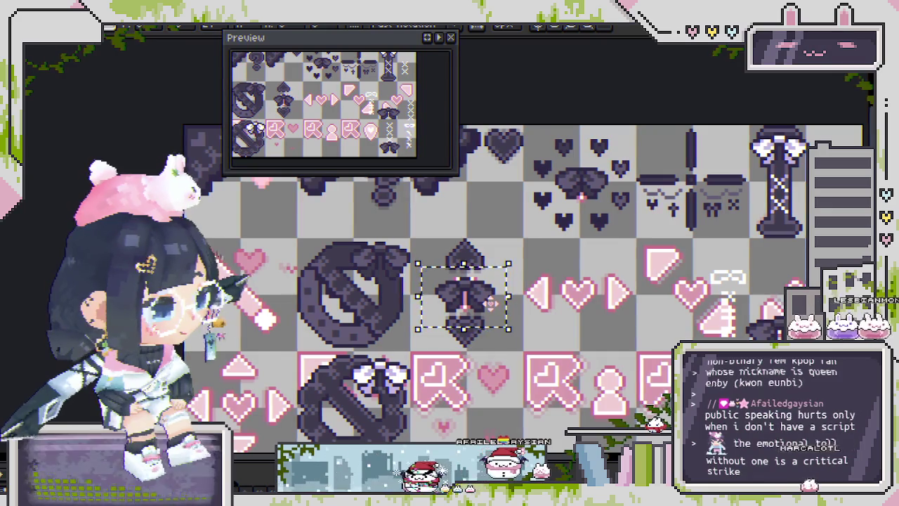
scroll(490, 302, "up", 2)
scroll(466, 288, "up", 2)
scroll(463, 278, "down", 2)
scroll(457, 281, "up", 1)
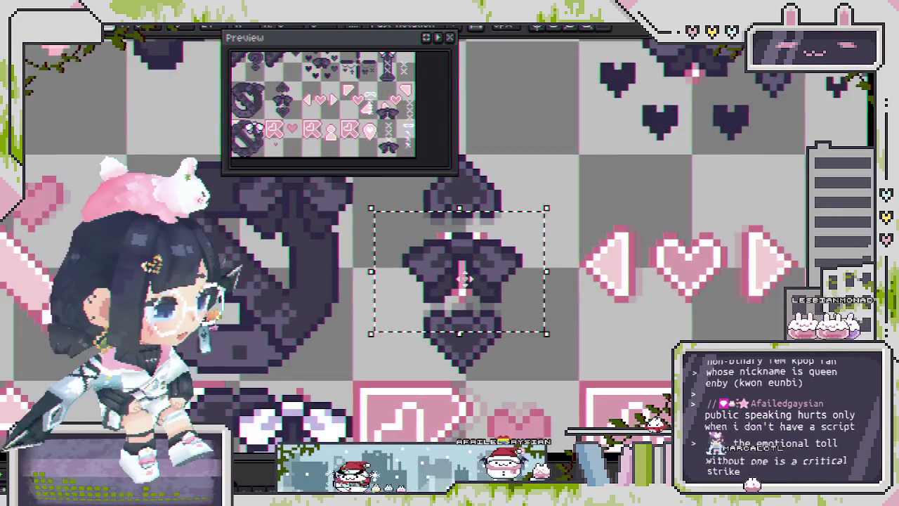
scroll(463, 279, "up", 1)
scroll(464, 279, "up", 1)
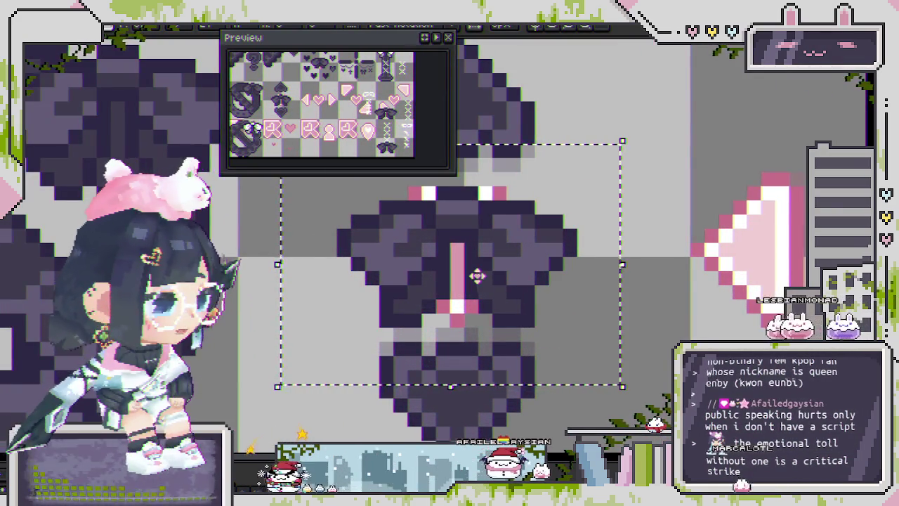
scroll(464, 279, "down", 3)
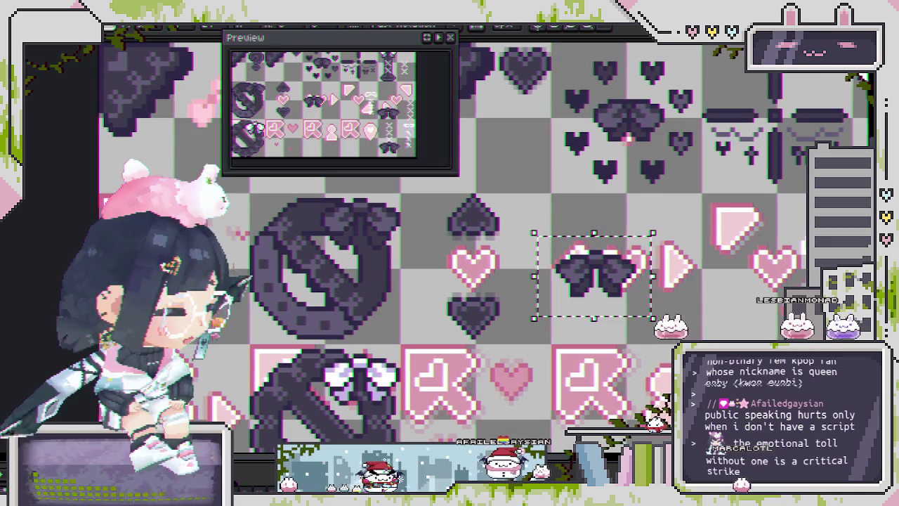
key("ctrl+d")
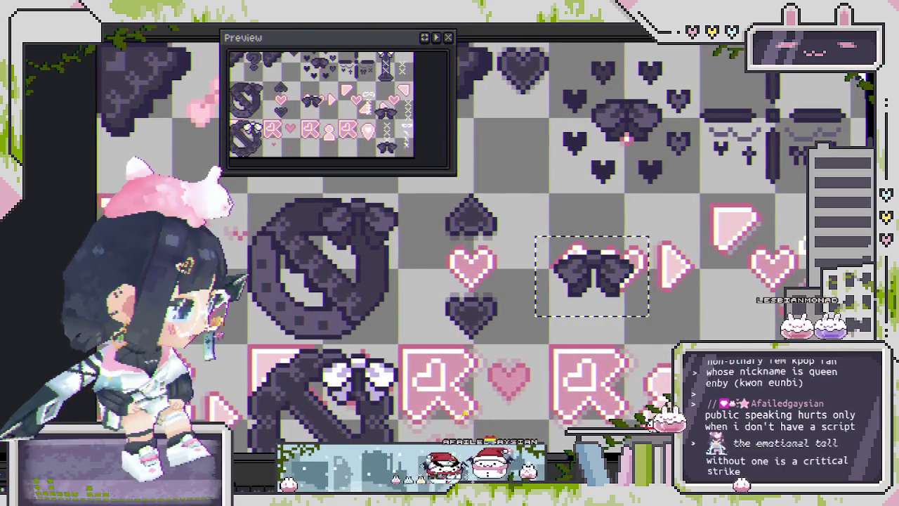
key("ctrl+z")
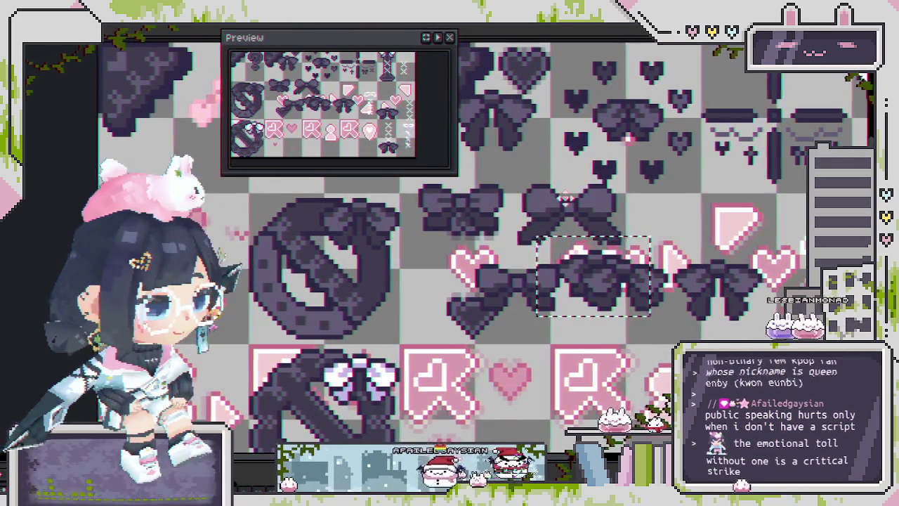
scroll(575, 204, "up", 3)
scroll(597, 231, "up", 1)
scroll(602, 295, "down", 2)
scroll(562, 295, "down", 2)
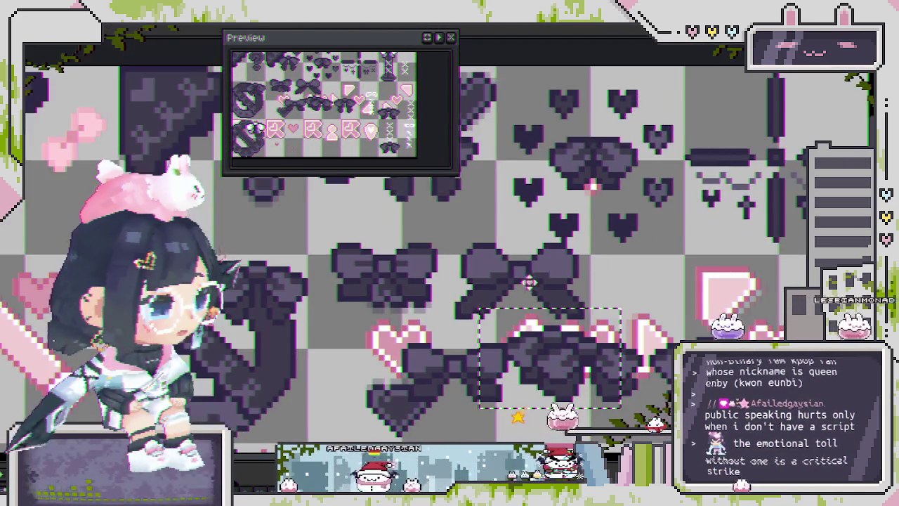
scroll(528, 280, "down", 2)
scroll(491, 316, "down", 1)
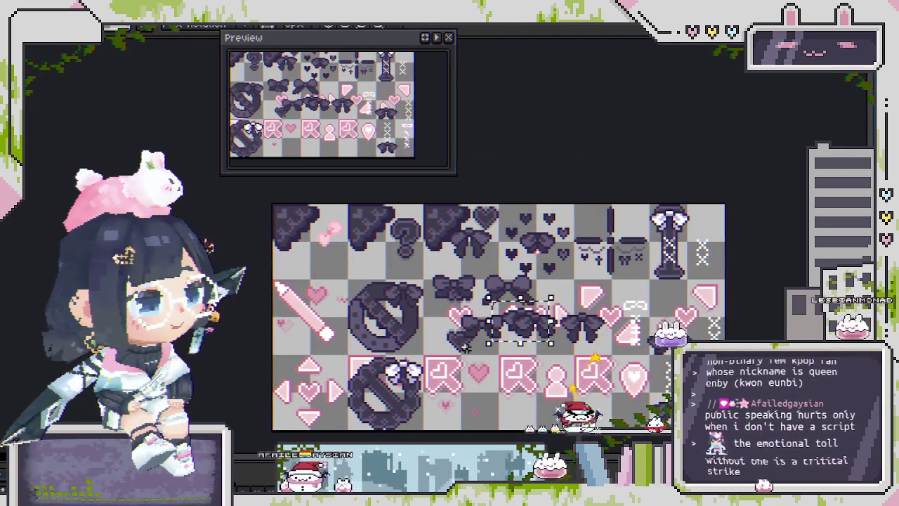
scroll(421, 219, "up", 3)
scroll(421, 219, "down", 1)
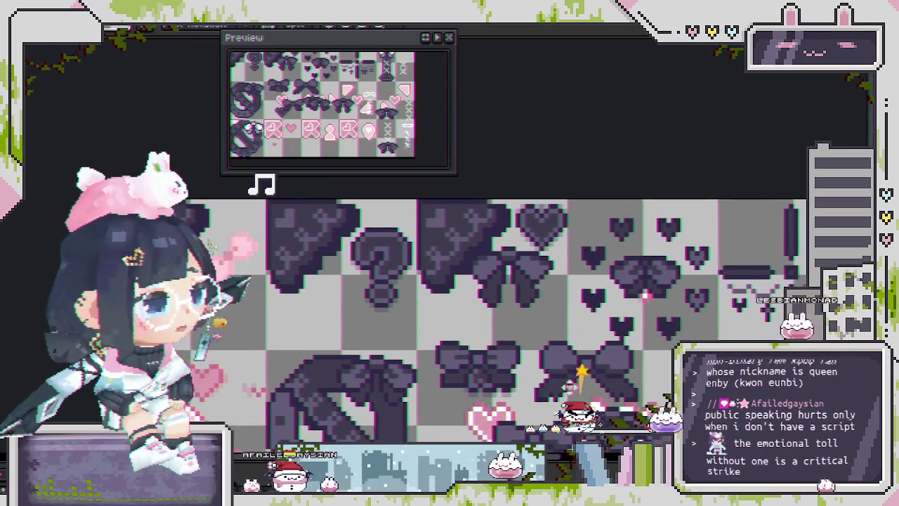
scroll(251, 205, "down", 1)
scroll(251, 204, "down", 1)
scroll(251, 204, "down", 1)
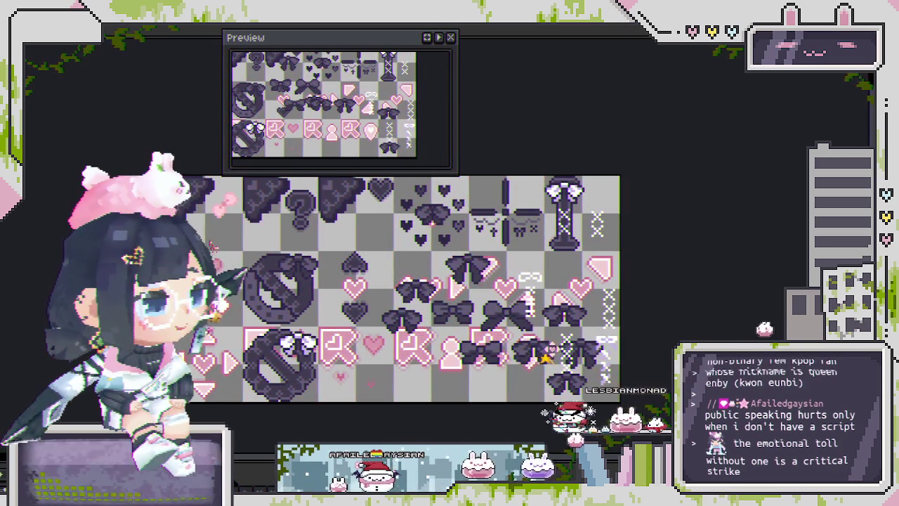
scroll(270, 185, "up", 1)
left_click_drag(249, 202, 267, 189)
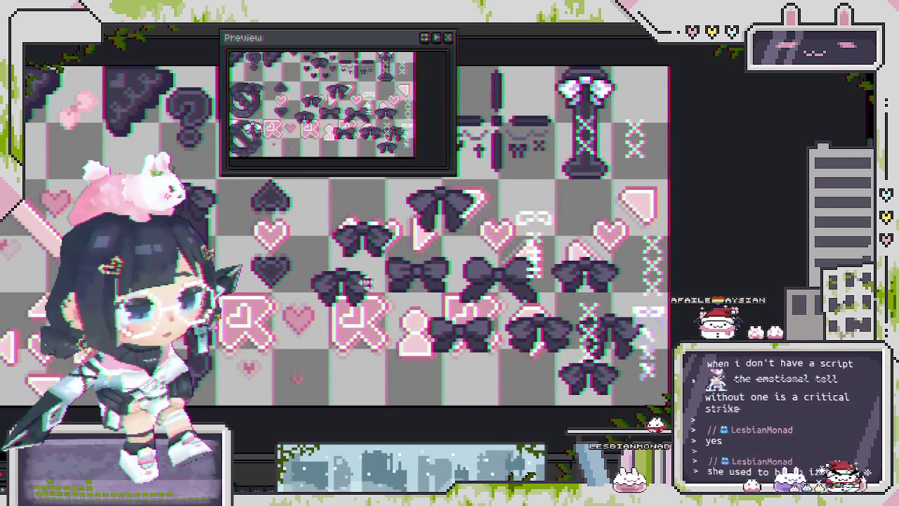
Pick out the bow over the pink heart, then deselect it
scroll(273, 186, "up", 1)
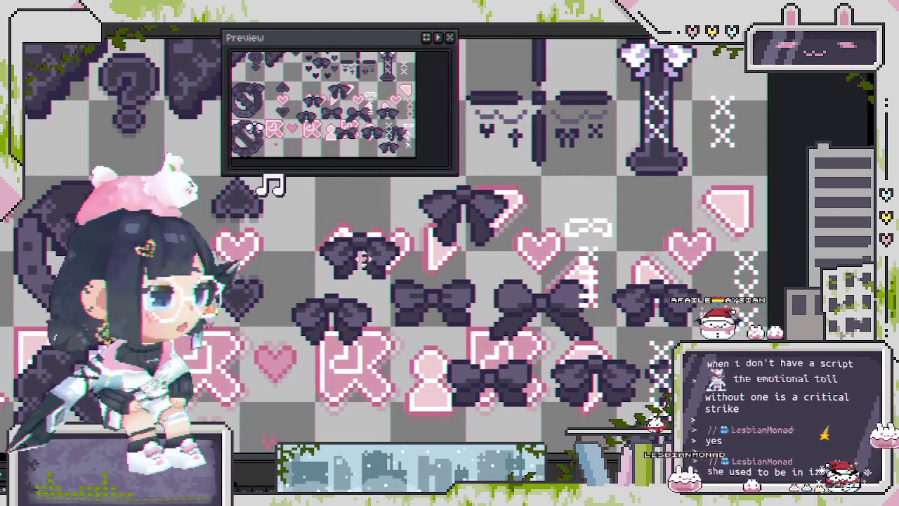
left_click(369, 253)
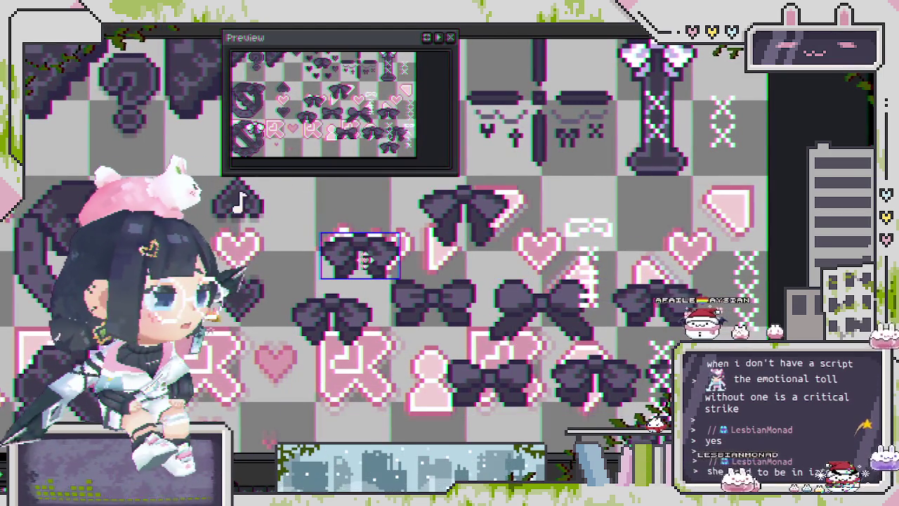
left_click(337, 233)
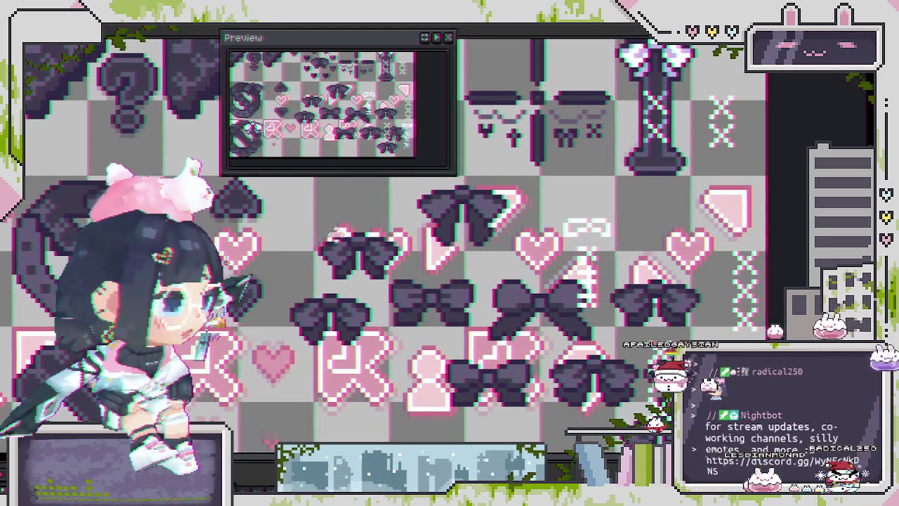
scroll(393, 315, "down", 1)
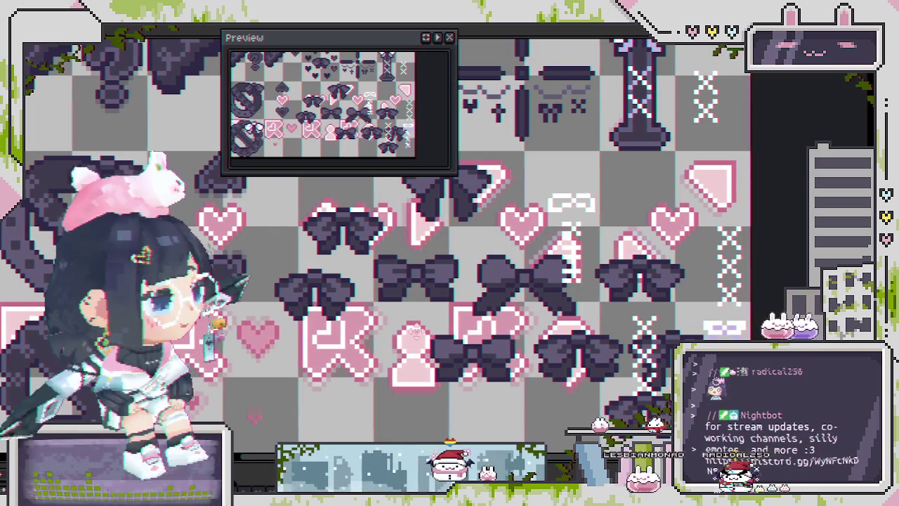
Marquee-select the plain dark bow in the middle of the cluster
scroll(381, 267, "up", 1)
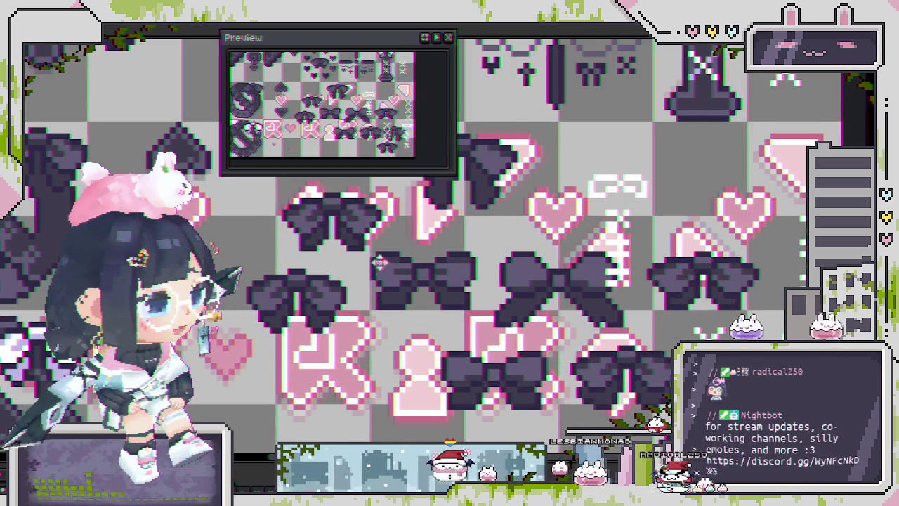
left_click_drag(368, 246, 485, 309)
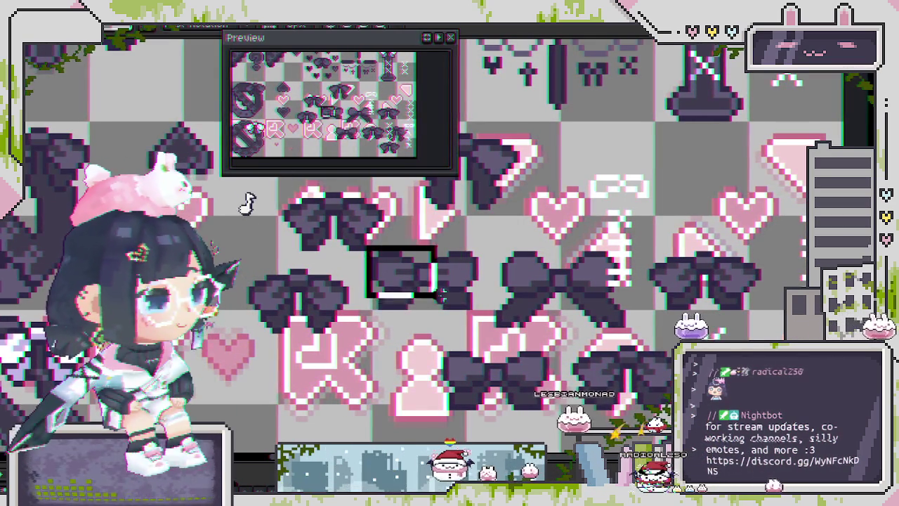
scroll(449, 305, "down", 1)
scroll(451, 301, "up", 2)
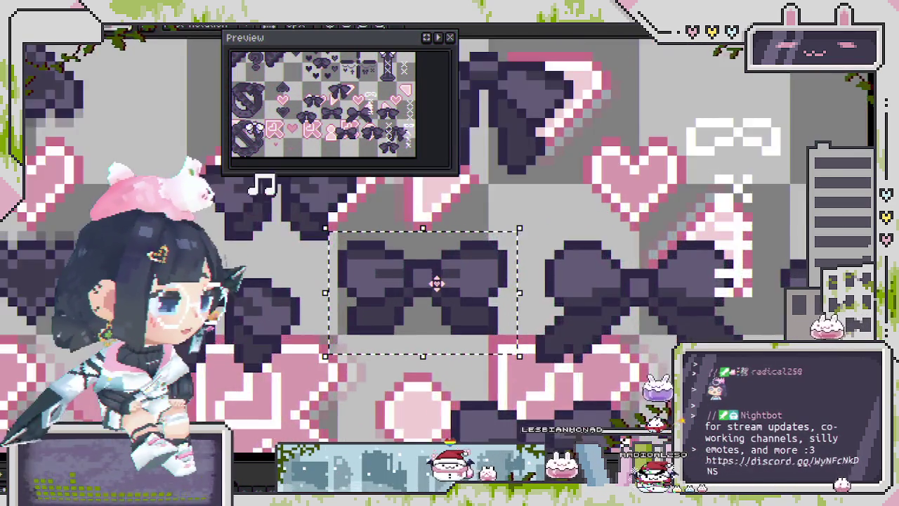
scroll(431, 280, "up", 1)
scroll(337, 283, "down", 2)
scroll(481, 320, "up", 1)
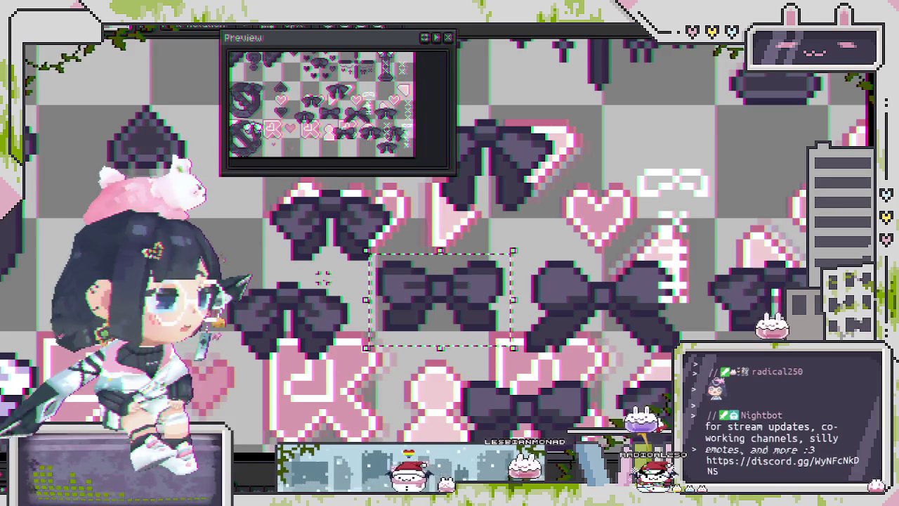
left_click_drag(323, 279, 537, 319)
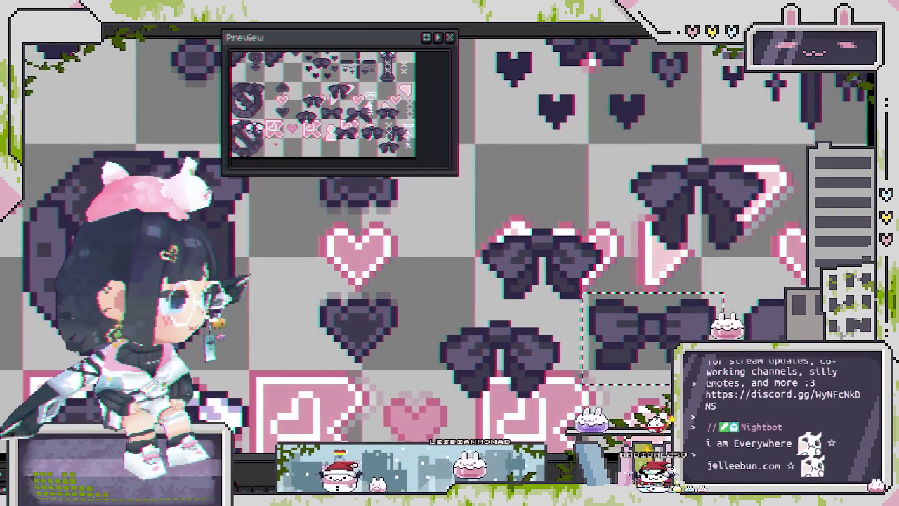
scroll(304, 348, "down", 2)
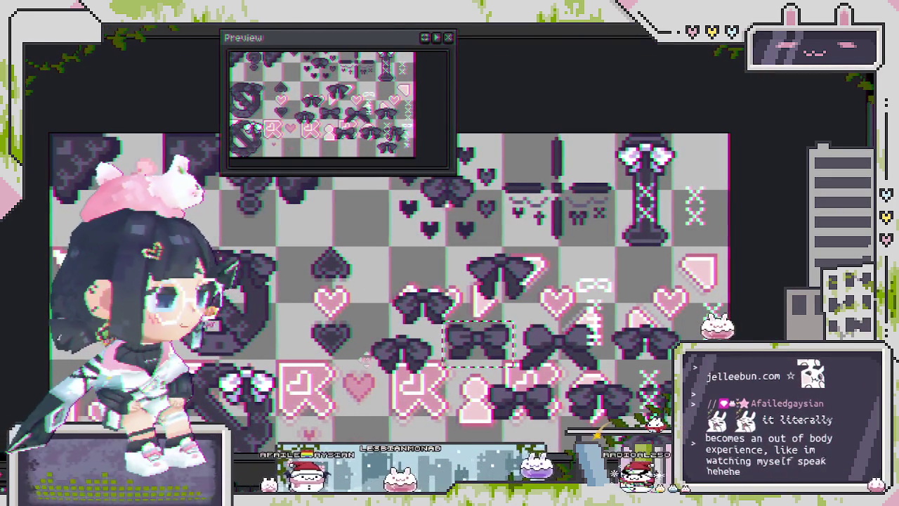
Select another dark bow, clear the selection, and paste a bow copy onto the sheet
left_click_drag(271, 230, 347, 281)
key("ctrl")
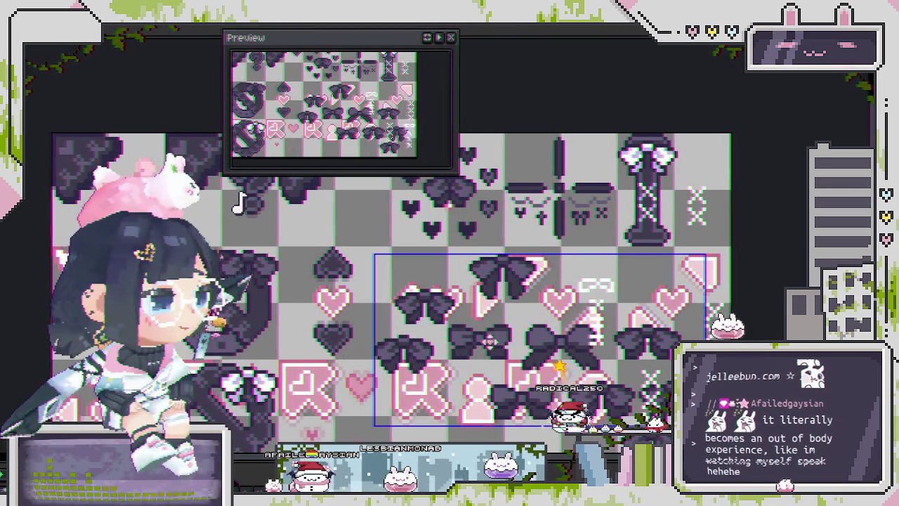
scroll(483, 339, "up", 2)
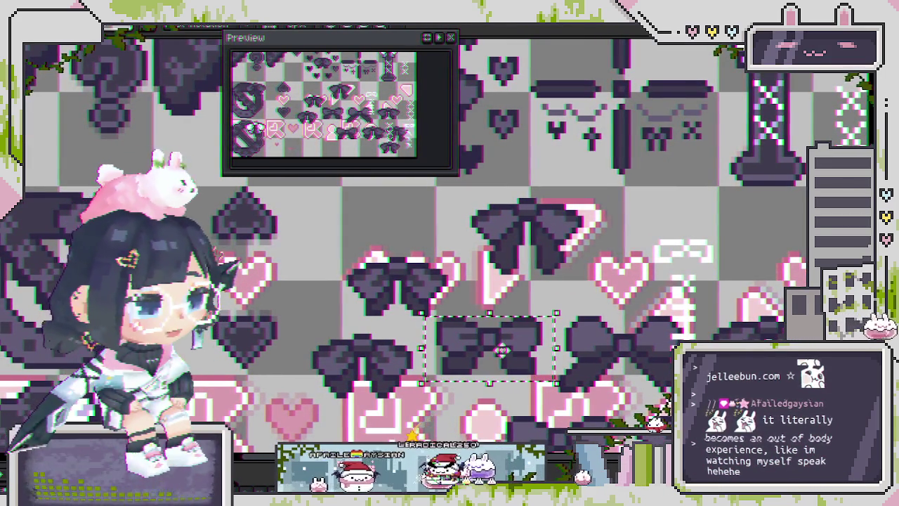
scroll(336, 293, "down", 1)
left_click(336, 293)
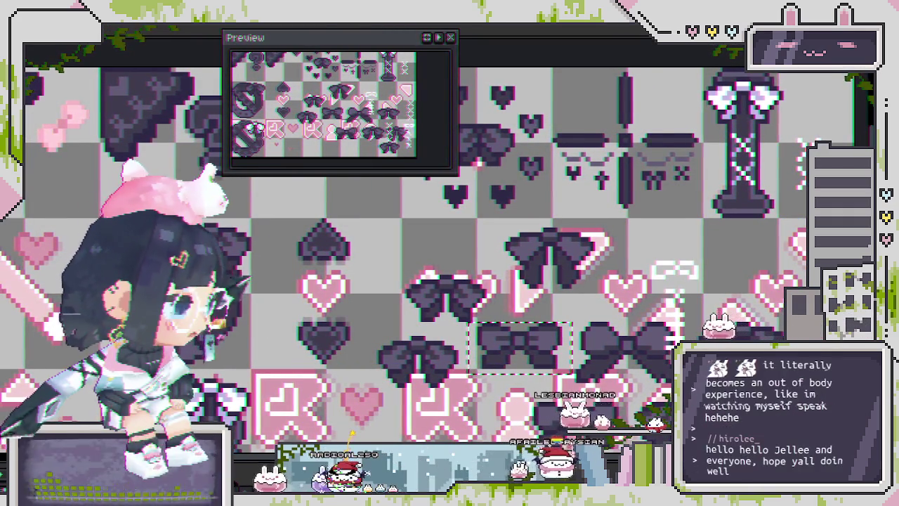
key("ctrl+z")
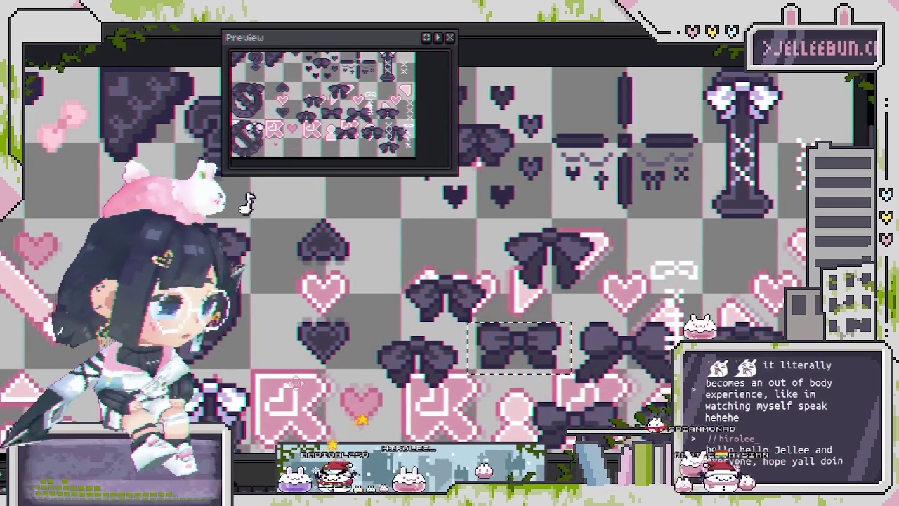
key("ctrl+d")
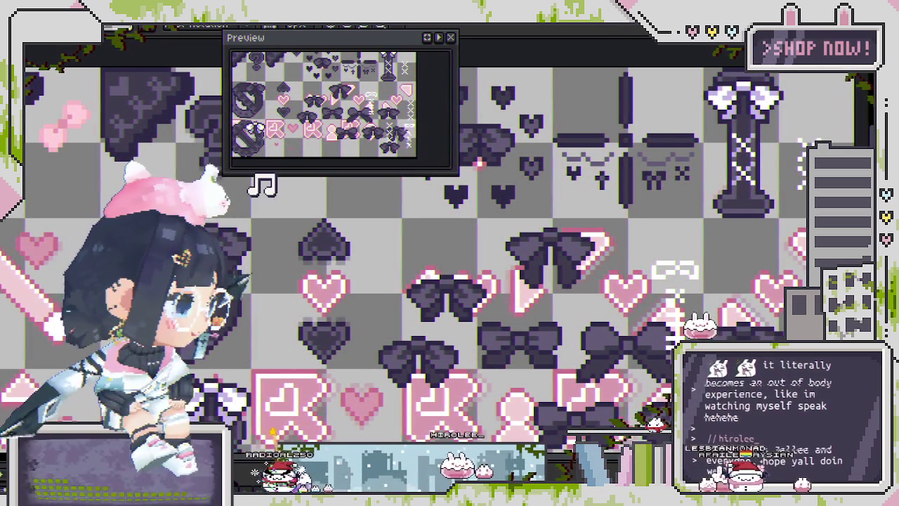
key("ctrl+z")
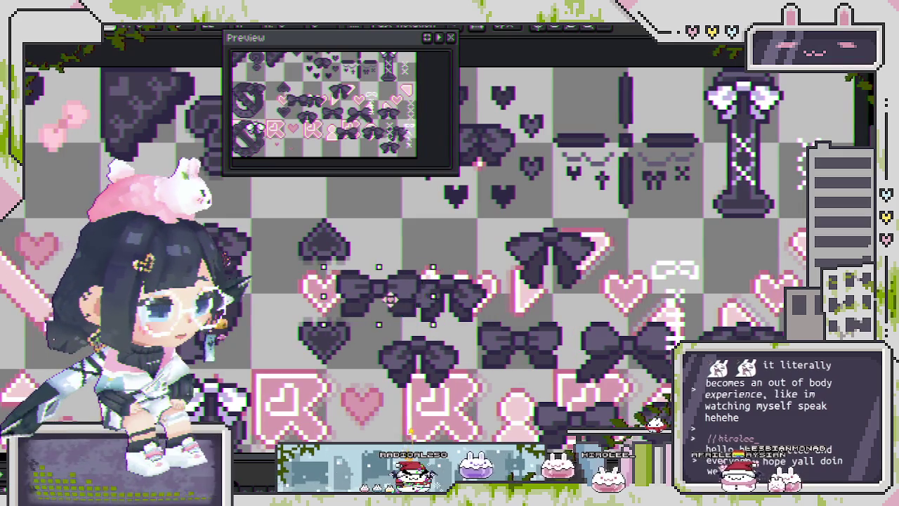
Place the pasted bow between the dark spade and heart, nudged one pixel left
left_click_drag(353, 298, 342, 307)
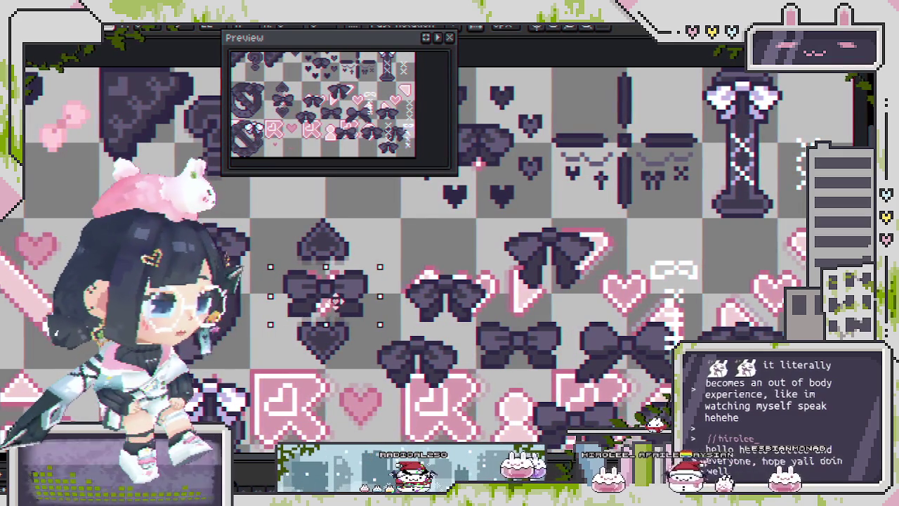
scroll(343, 306, "up", 1)
scroll(330, 292, "up", 1)
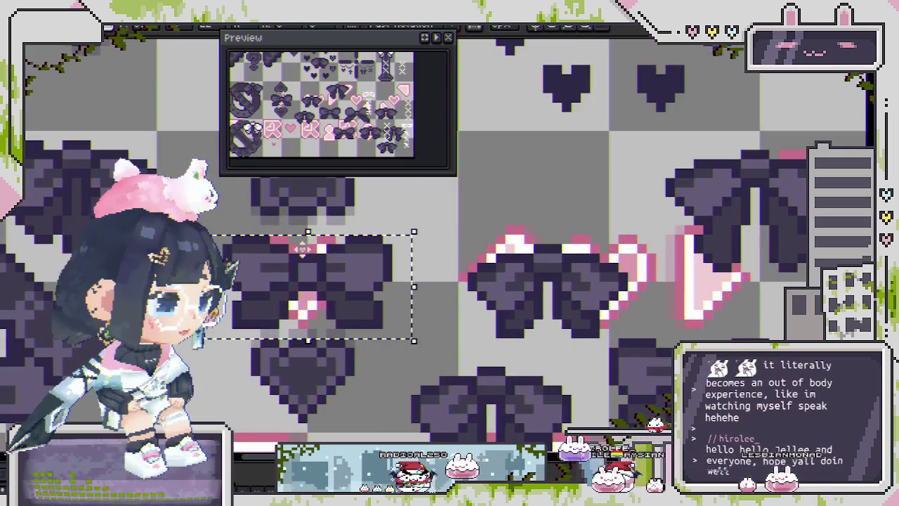
left_click_drag(281, 294, 377, 336)
key("Left")
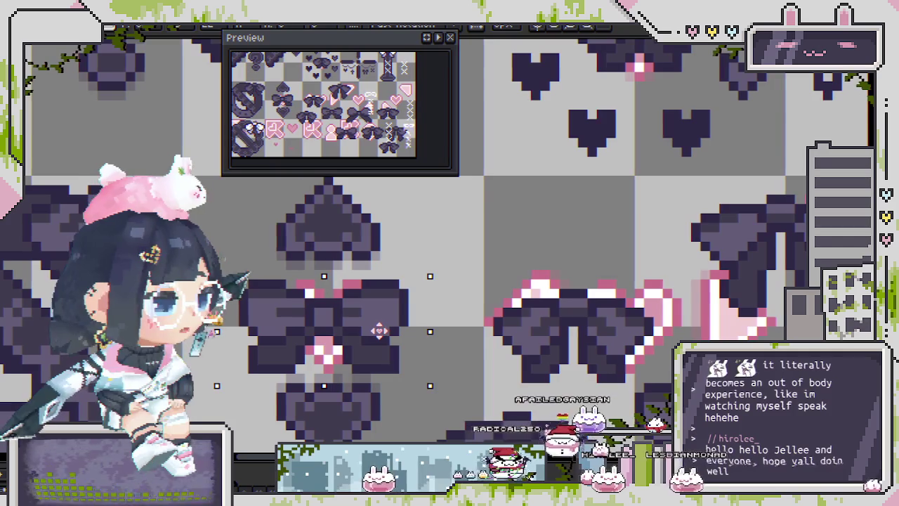
key("ctrl+d")
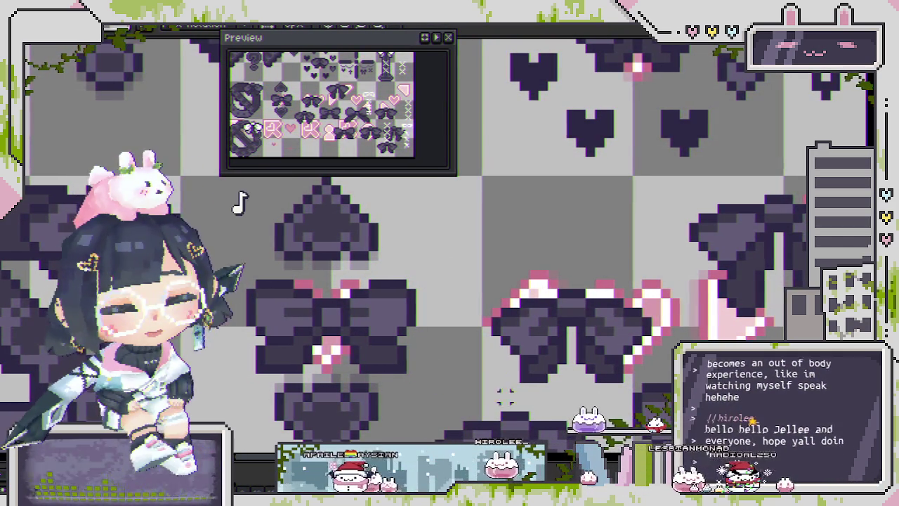
left_click_drag(430, 366, 450, 347)
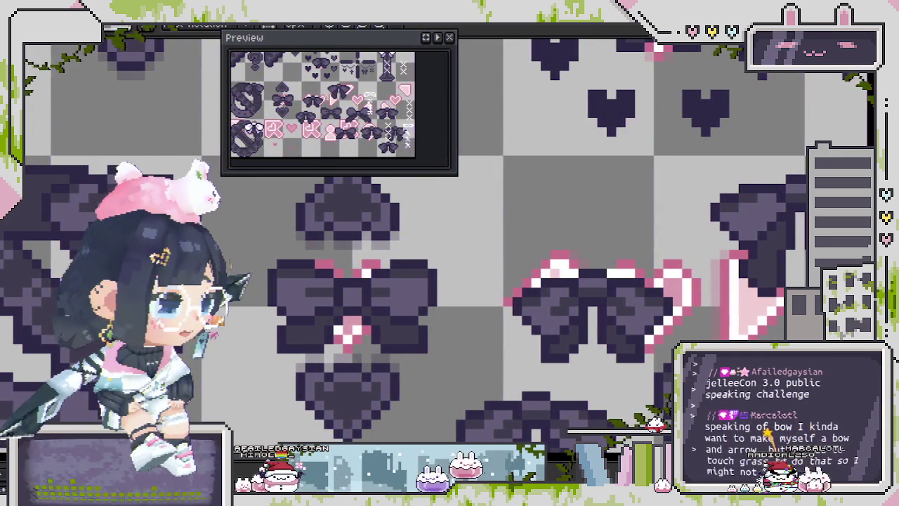
scroll(439, 244, "down", 2)
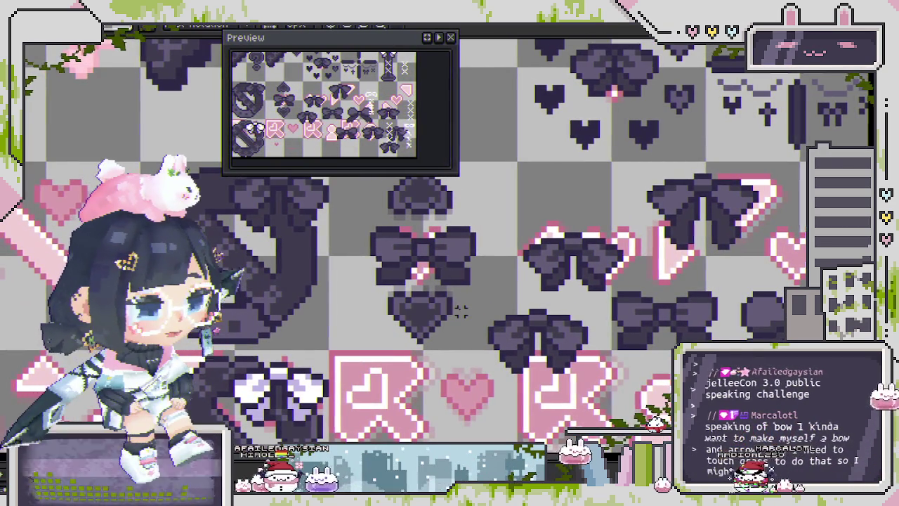
scroll(455, 278, "up", 1)
scroll(421, 288, "up", 1)
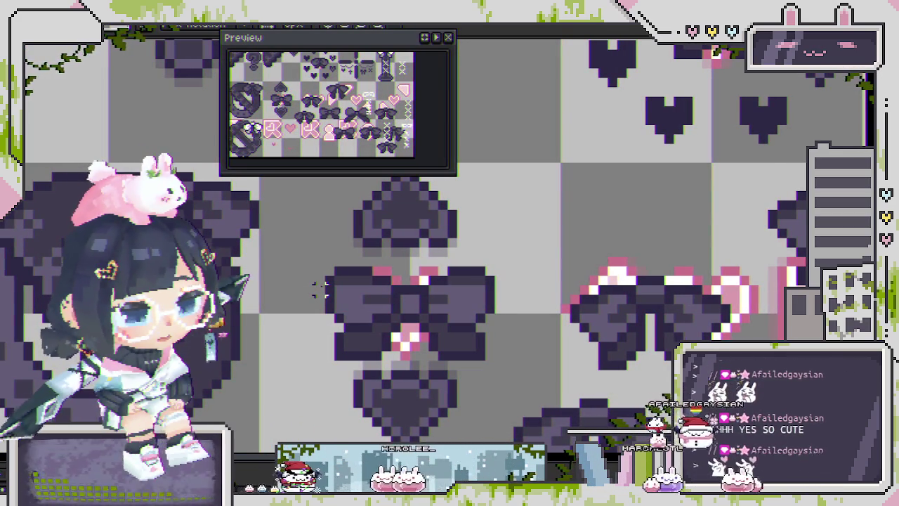
Select the left part of the new bow, then clear the selection
left_click_drag(311, 260, 393, 351)
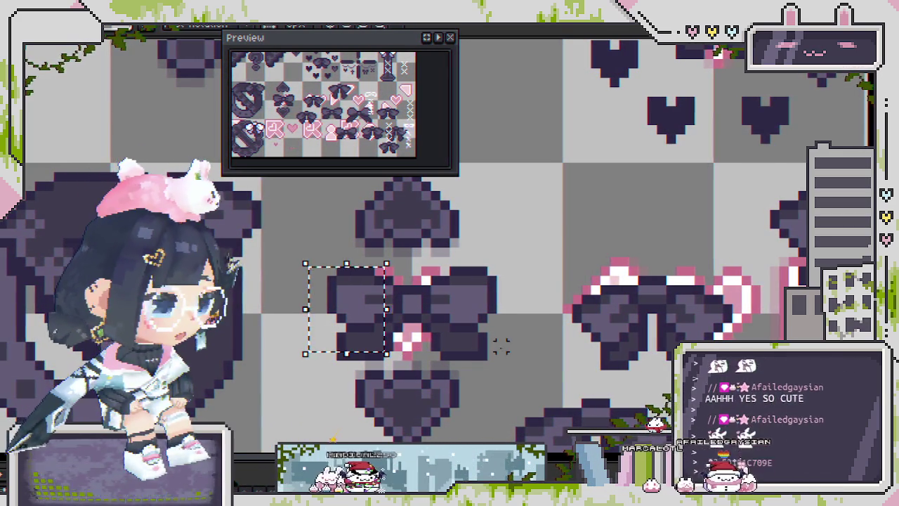
scroll(390, 309, "up", 1)
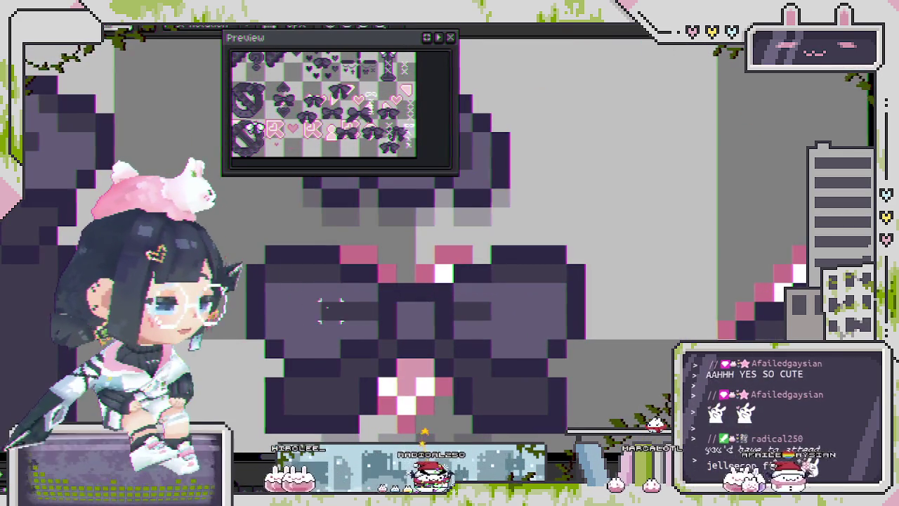
scroll(371, 311, "down", 2)
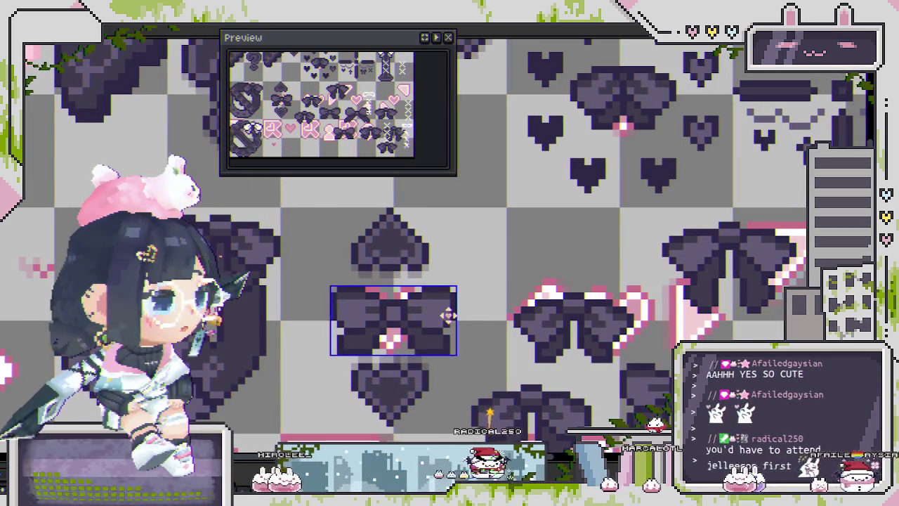
scroll(450, 313, "down", 1)
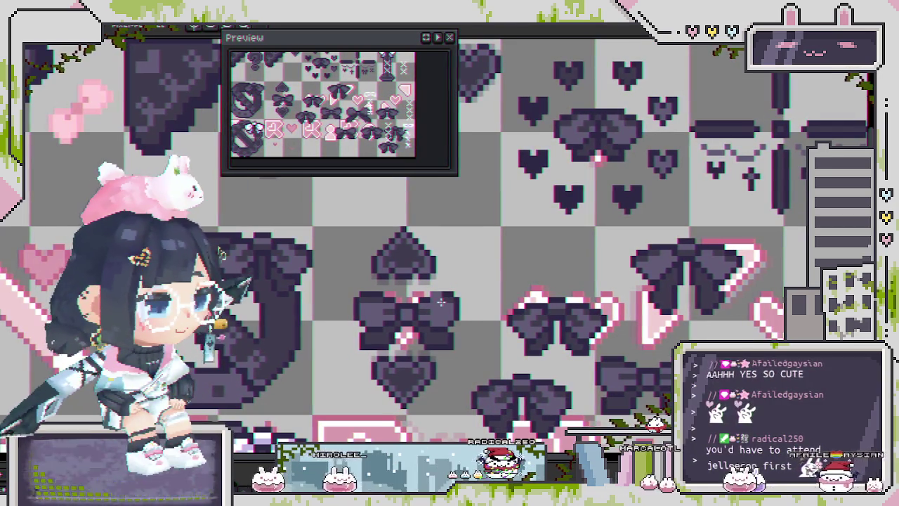
scroll(441, 302, "up", 1)
scroll(358, 309, "up", 1)
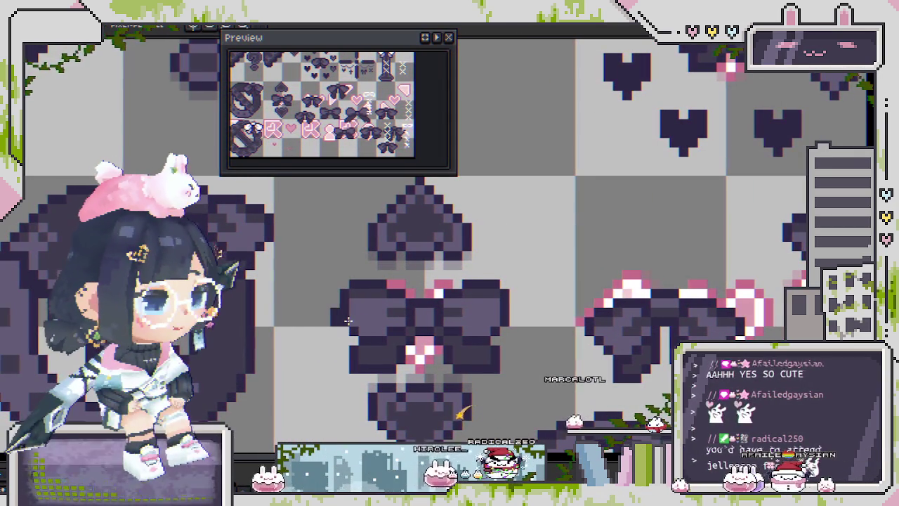
key("ctrl+d")
scroll(366, 313, "down", 2)
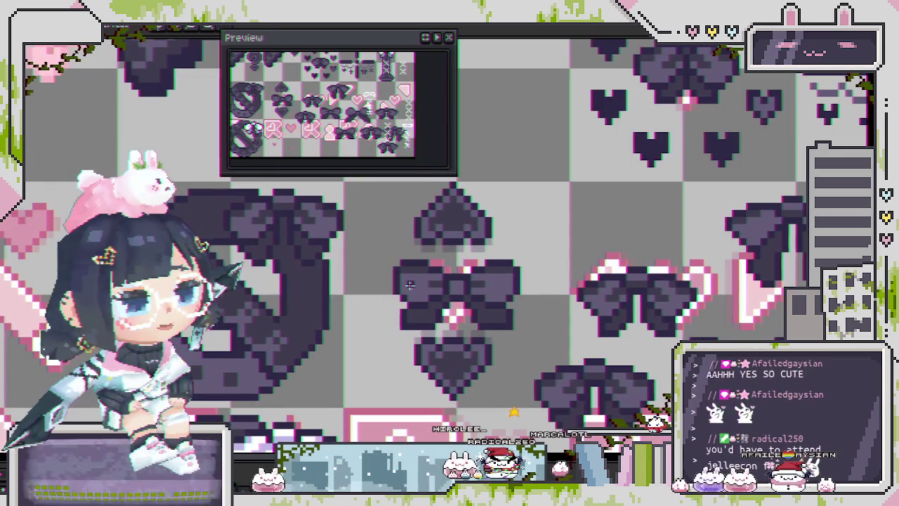
scroll(410, 284, "up", 1)
scroll(400, 302, "up", 2)
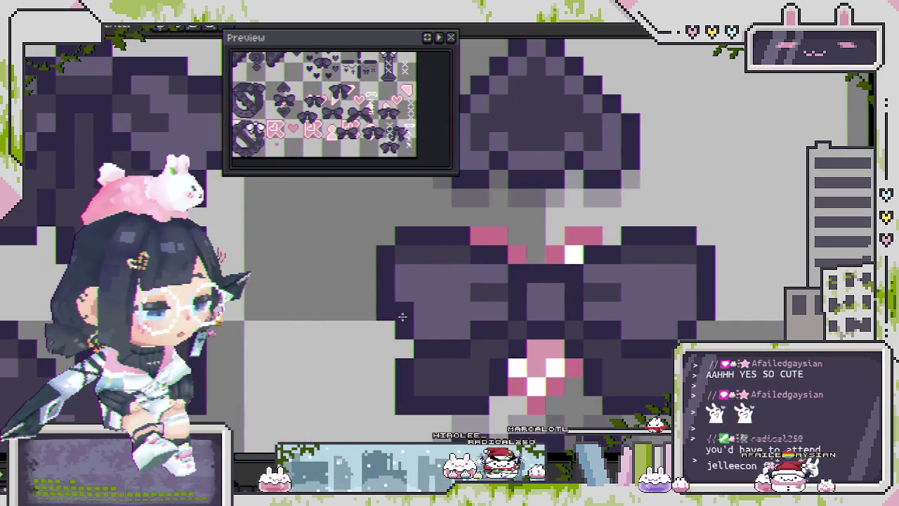
Erase dark pixels from the bow's lower right edge and lower left lobe
left_click(397, 301)
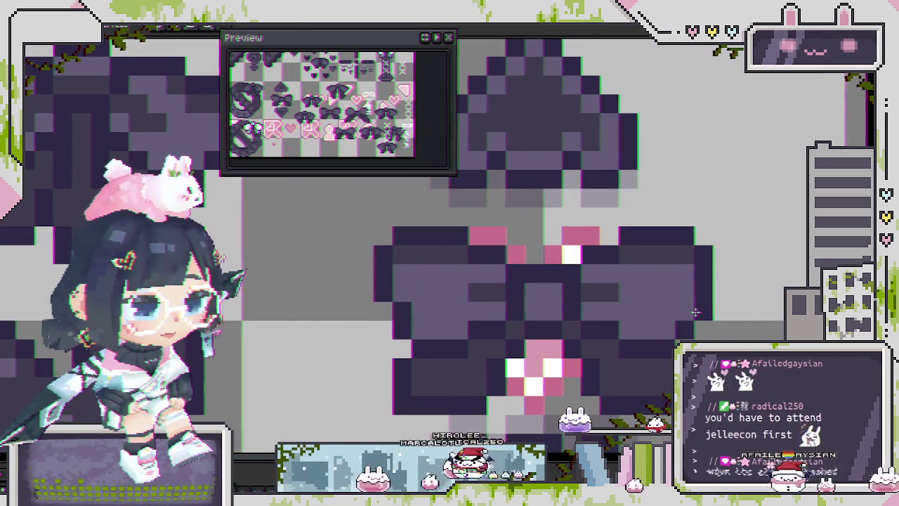
scroll(532, 354, "down", 2)
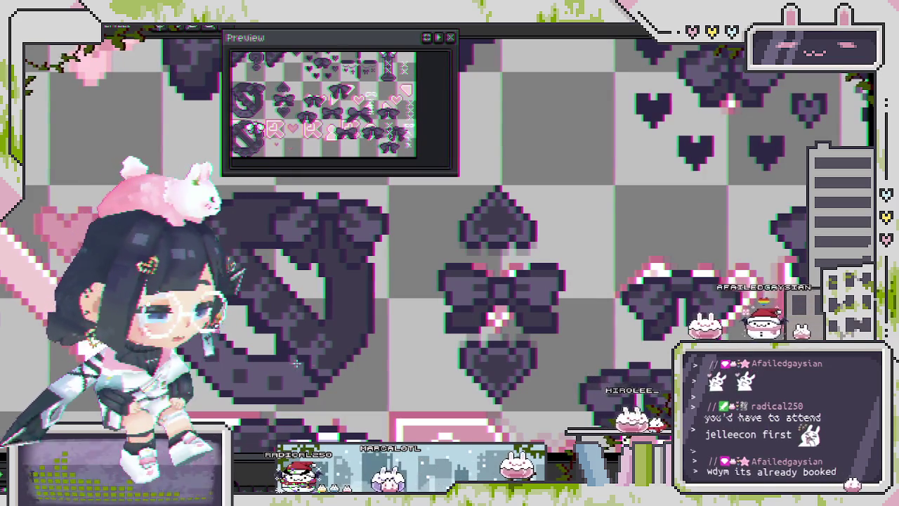
scroll(422, 323, "down", 2)
scroll(502, 288, "up", 1)
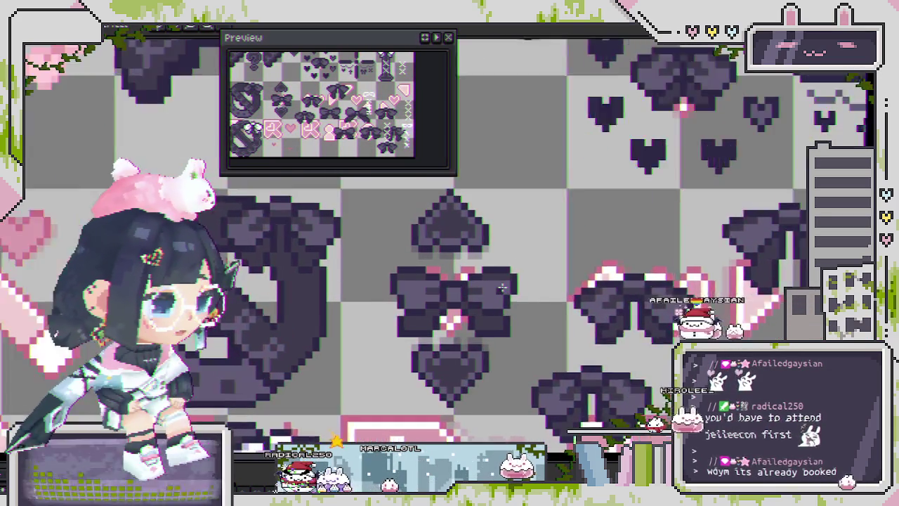
scroll(502, 288, "up", 1)
scroll(484, 323, "up", 2)
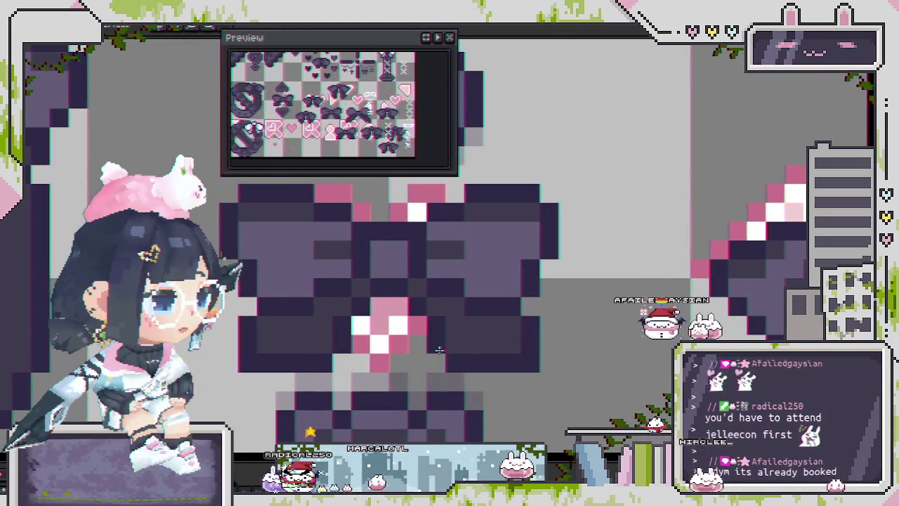
mouse_move(453, 359)
left_mouse_down()
mouse_move(526, 302)
mouse_move(518, 331)
left_mouse_up()
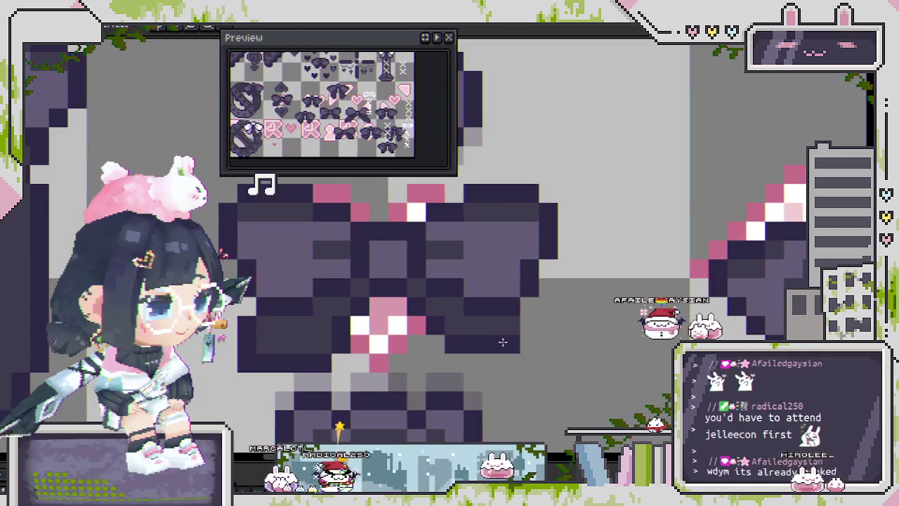
scroll(453, 387, "down", 2)
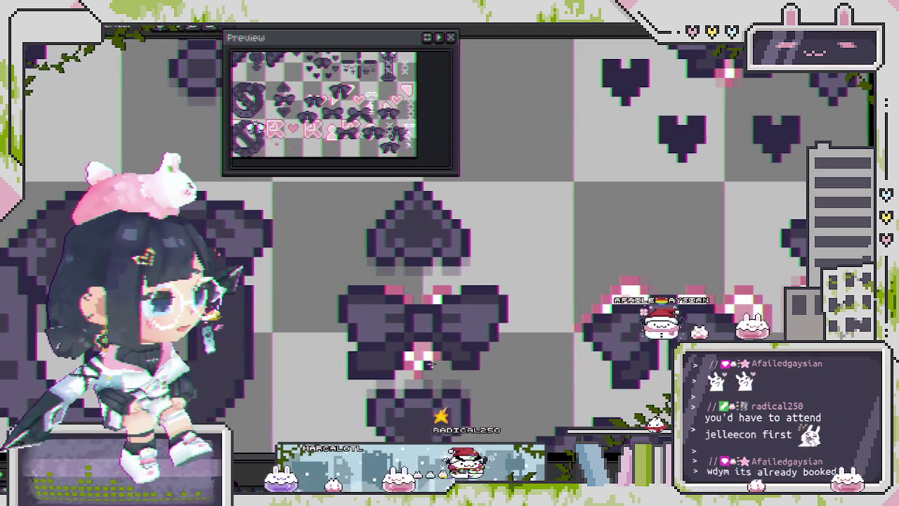
scroll(368, 355, "up", 2)
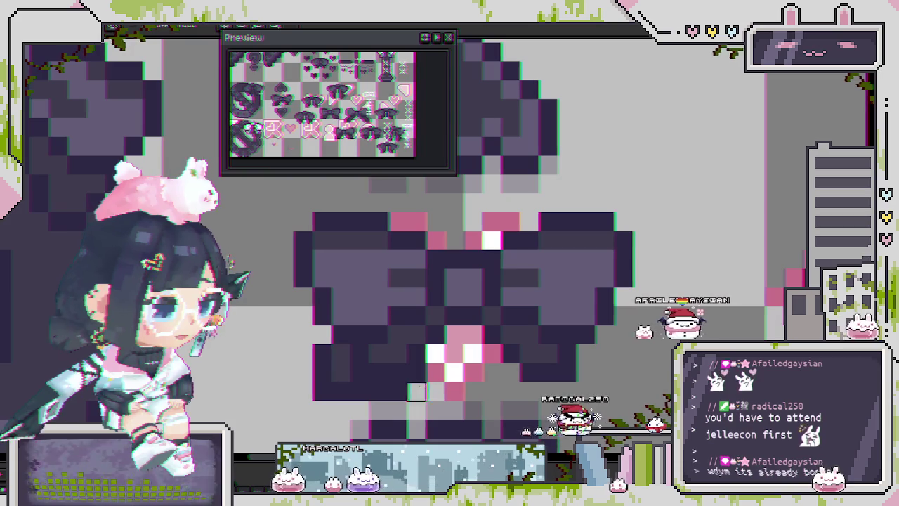
left_click_drag(362, 390, 342, 355)
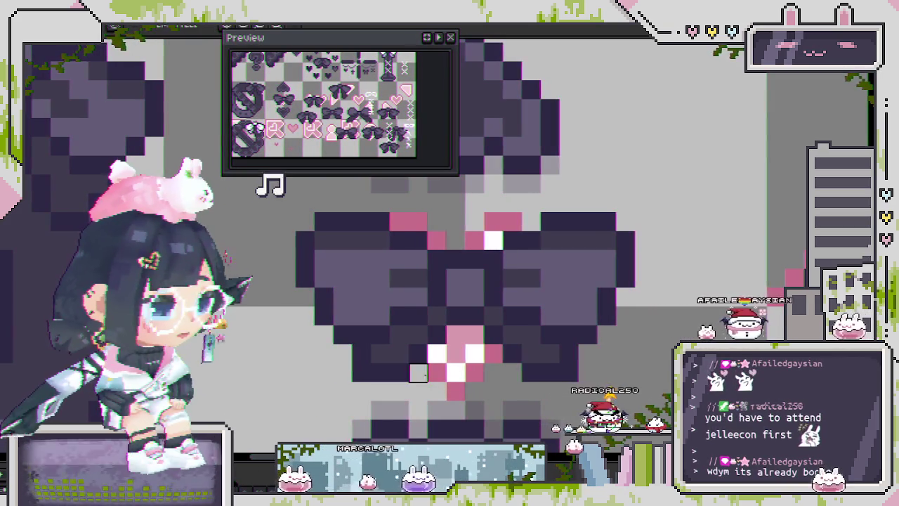
scroll(468, 410, "down", 2)
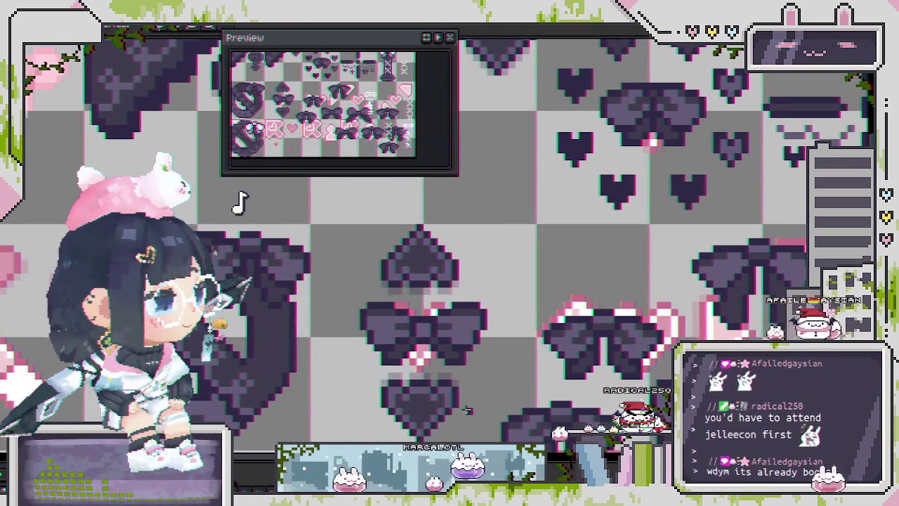
scroll(433, 347, "up", 2)
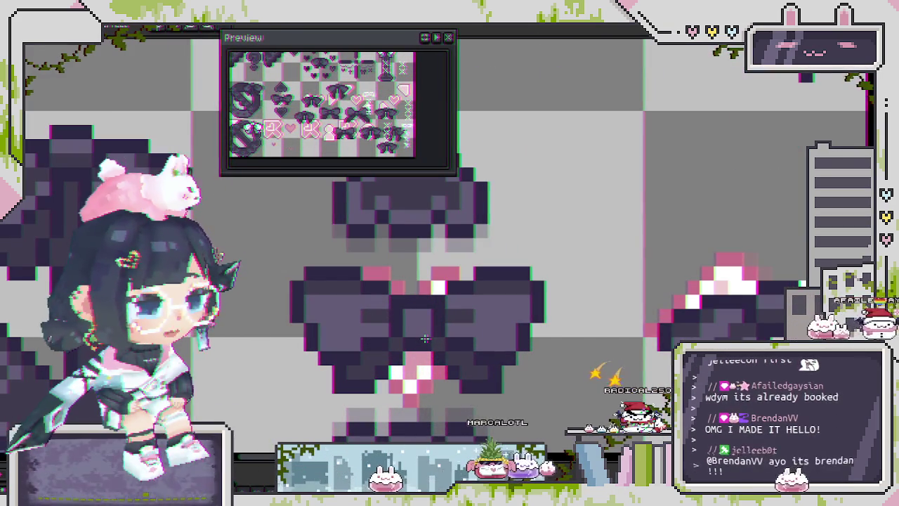
scroll(430, 340, "down", 1)
Select the bow's left half and shift it slightly right into place
left_click_drag(429, 340, 475, 345)
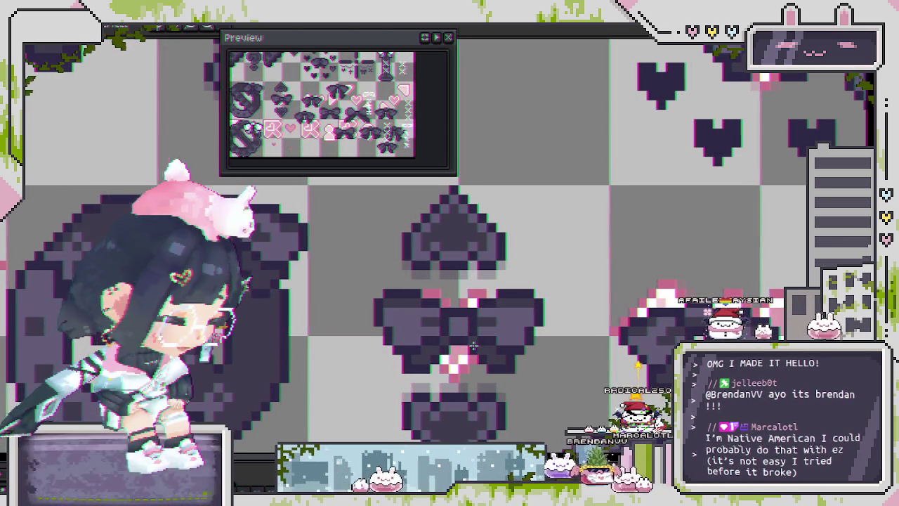
left_click_drag(365, 281, 460, 373)
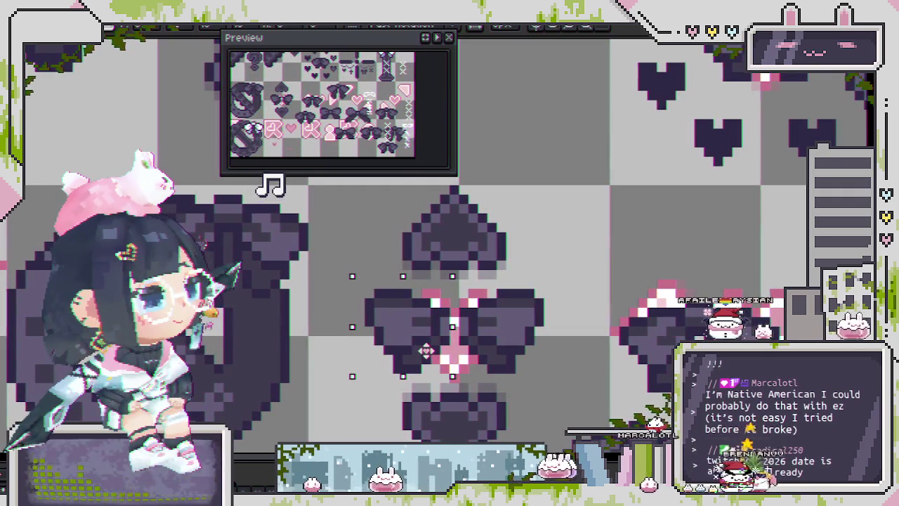
mouse_move(436, 349)
left_mouse_down()
mouse_move(446, 349)
mouse_move(428, 349)
left_mouse_up()
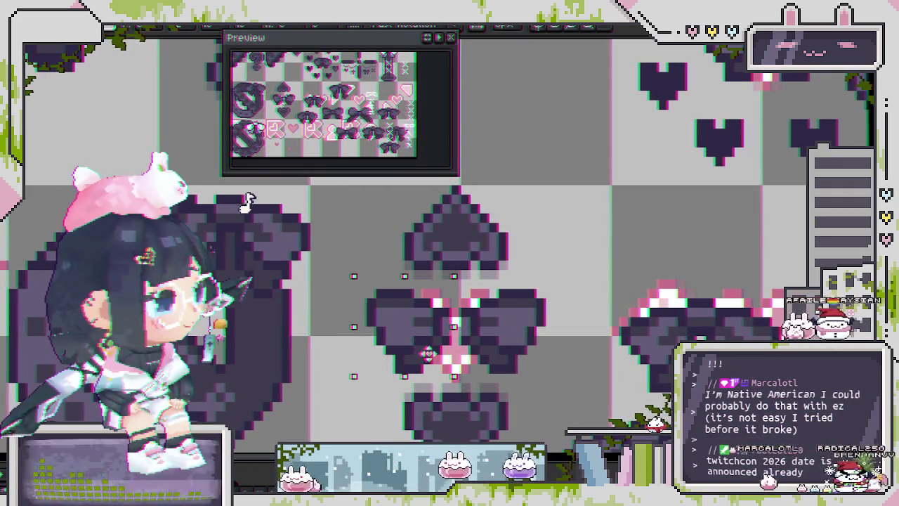
left_click(558, 353)
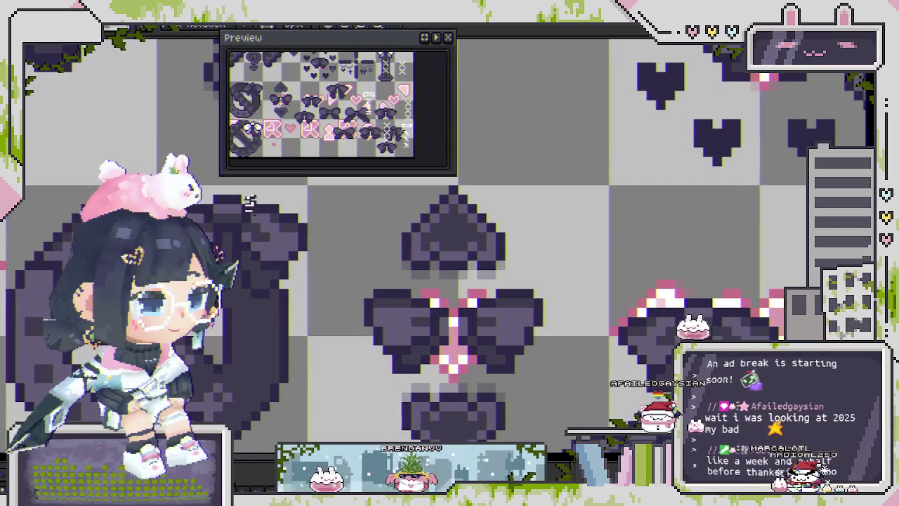
Paint the pink pixel below the bow's white centre dark purple
scroll(457, 326, "down", 1)
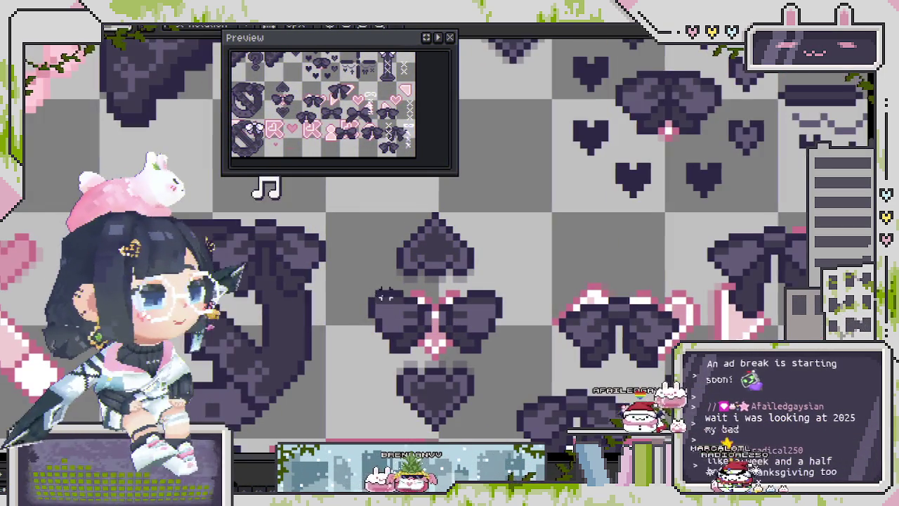
scroll(458, 327, "up", 1)
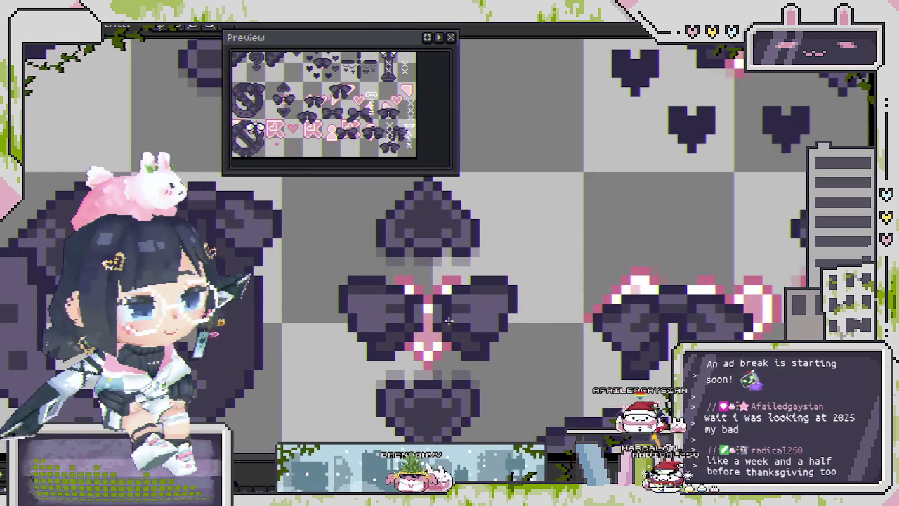
scroll(427, 319, "up", 1)
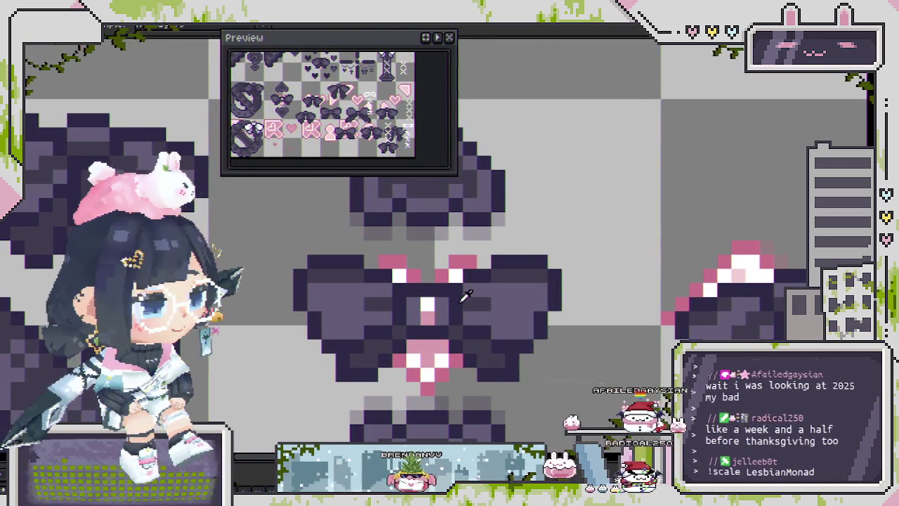
left_click(427, 316)
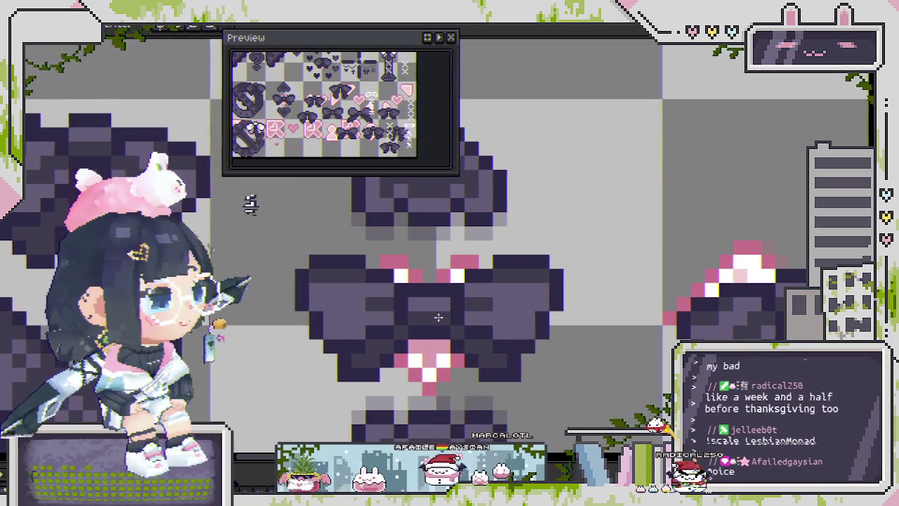
scroll(438, 317, "down", 1)
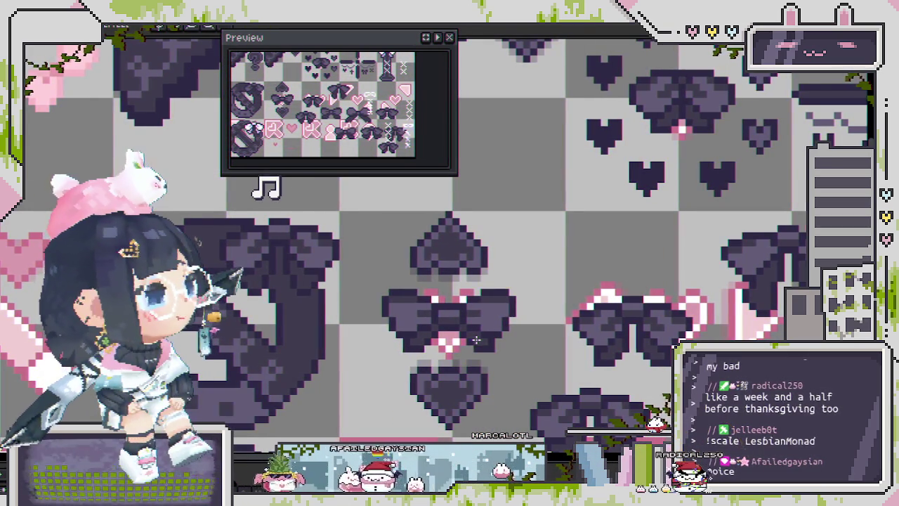
Review the spade and bows zoomed out, then save the sprite sheet with Ctrl+S
scroll(476, 340, "down", 1)
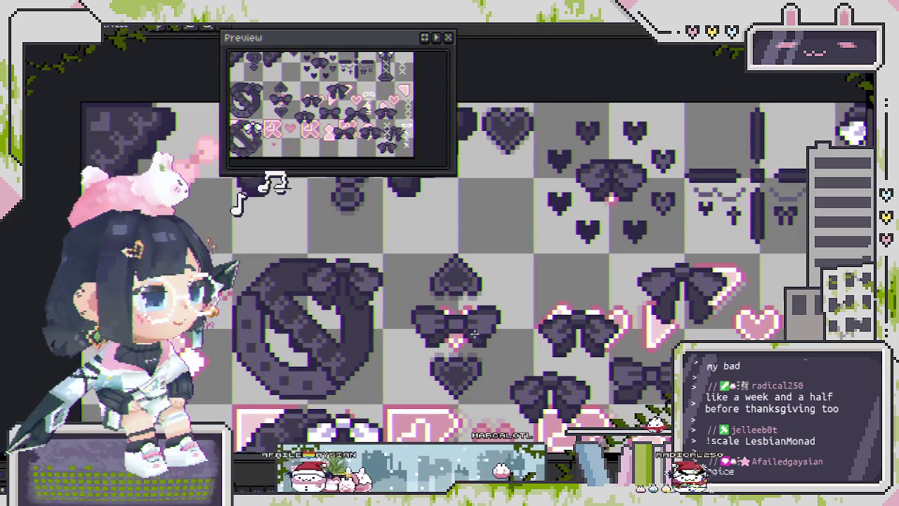
scroll(474, 332, "down", 1)
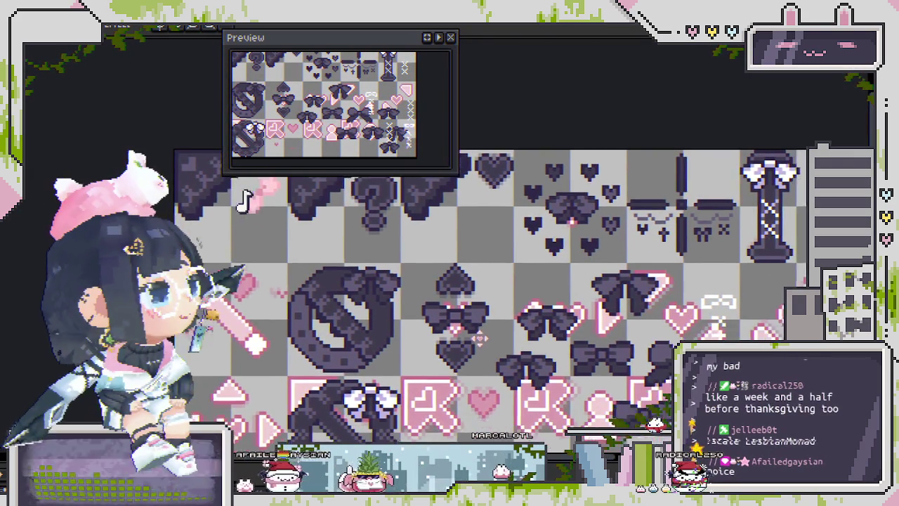
scroll(430, 316, "down", 1)
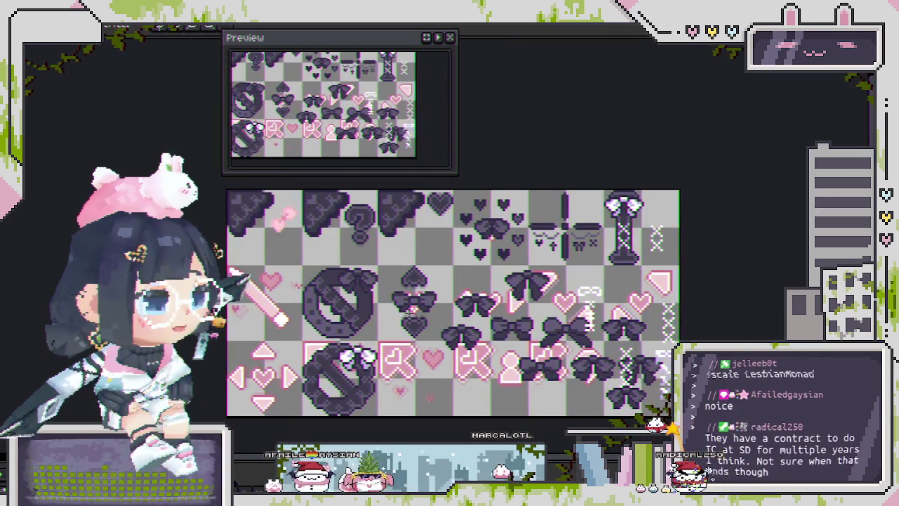
scroll(407, 312, "up", 3)
left_click_drag(405, 317, 430, 309)
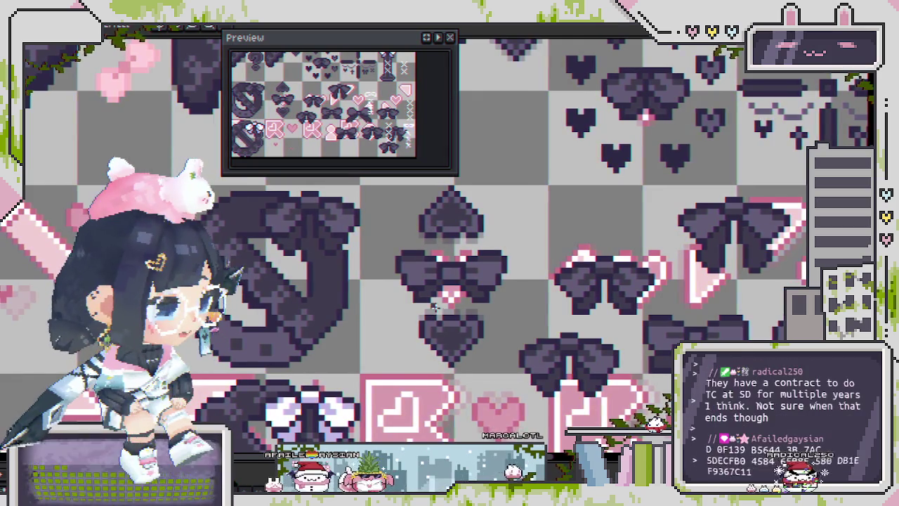
scroll(431, 310, "down", 1)
scroll(437, 307, "down", 1)
key("ctrl+s")
Zoom around and recentre the whole sheet in the view
scroll(464, 316, "down", 1)
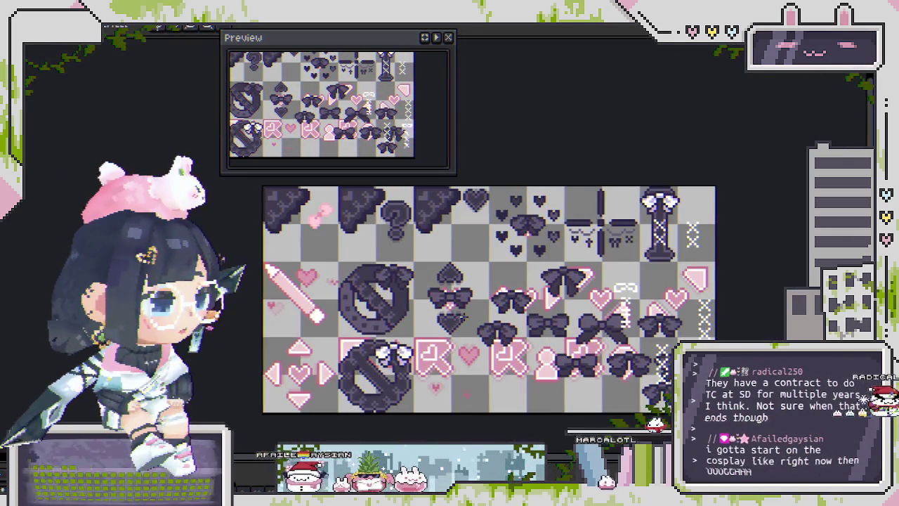
scroll(462, 316, "up", 1)
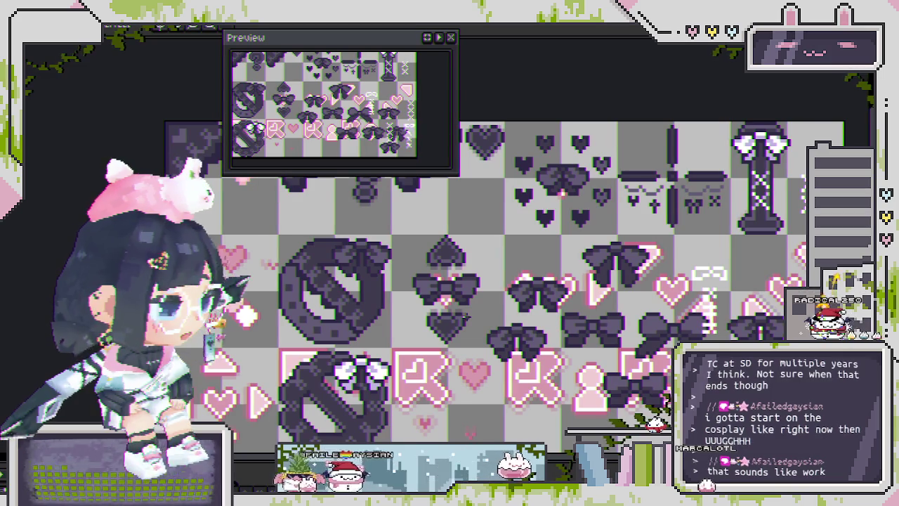
scroll(464, 320, "up", 1)
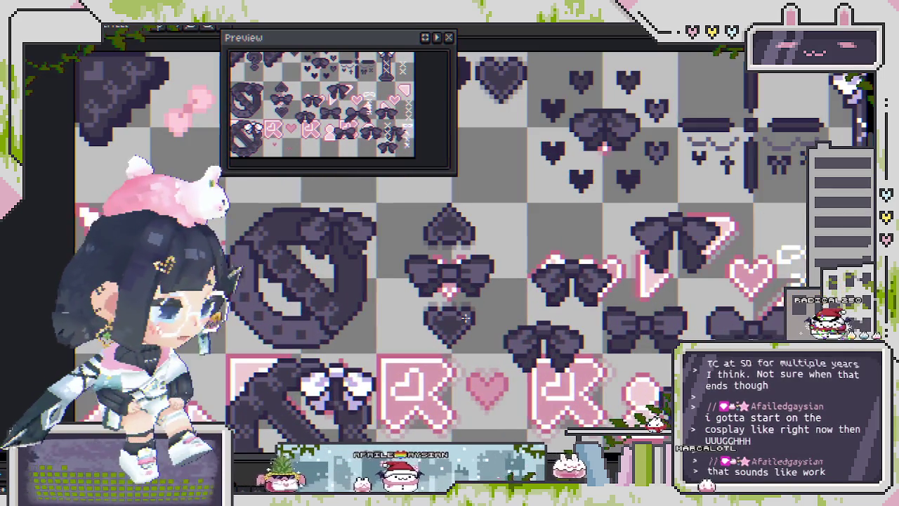
scroll(464, 319, "down", 2)
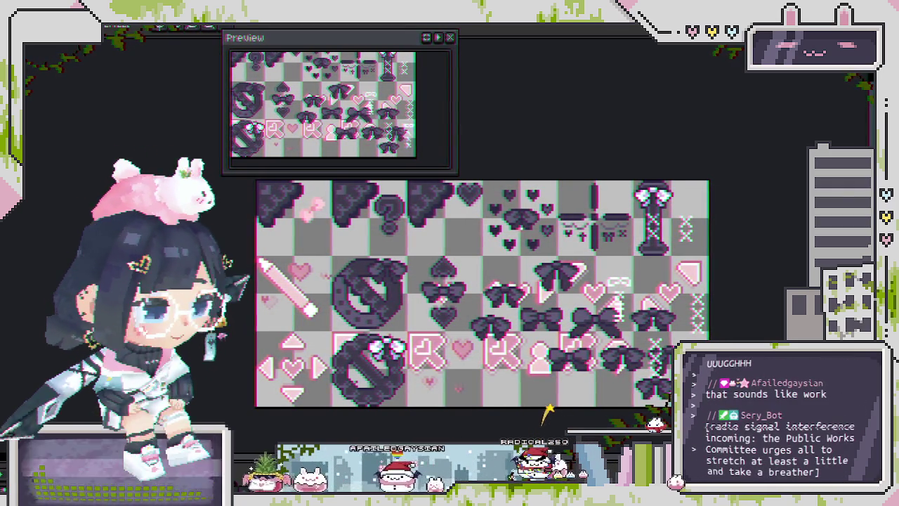
left_click_drag(469, 298, 398, 281)
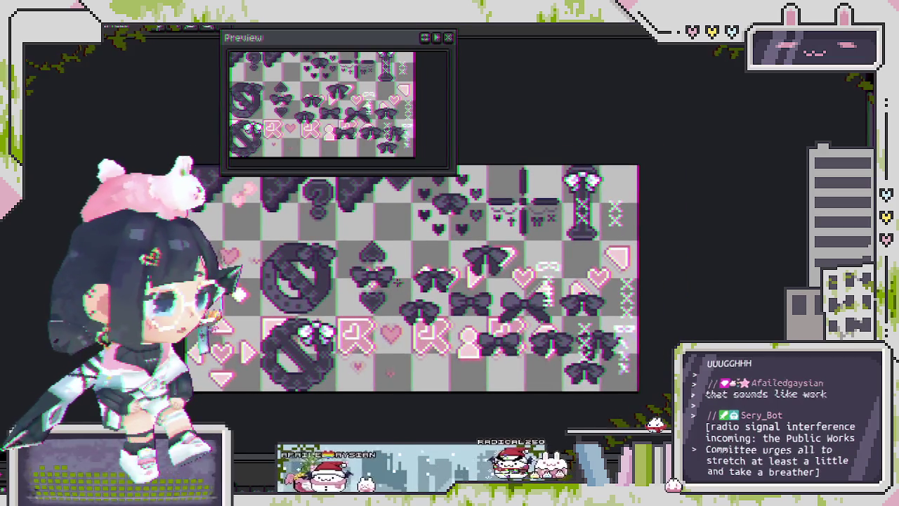
Pan to the heart-and-arrow row and step to the frame with bows and X marks
scroll(393, 278, "up", 2)
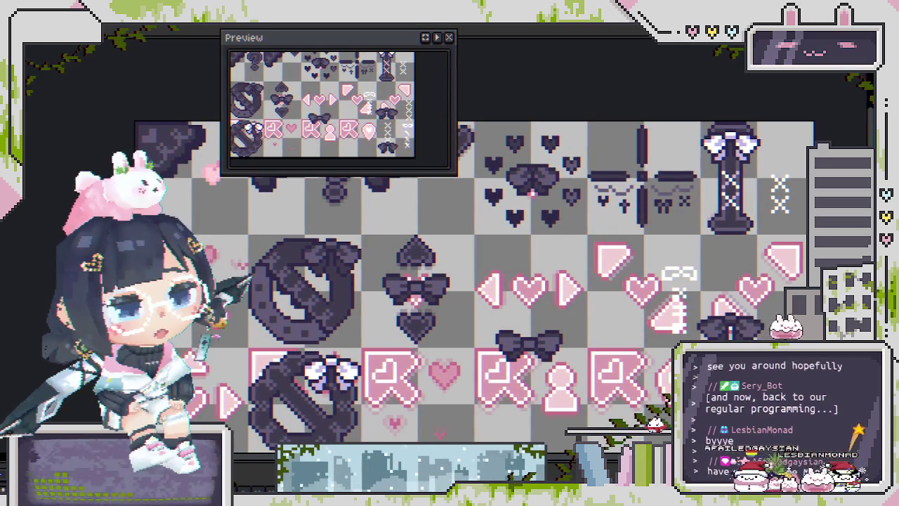
scroll(475, 287, "down", 1)
scroll(475, 288, "up", 1)
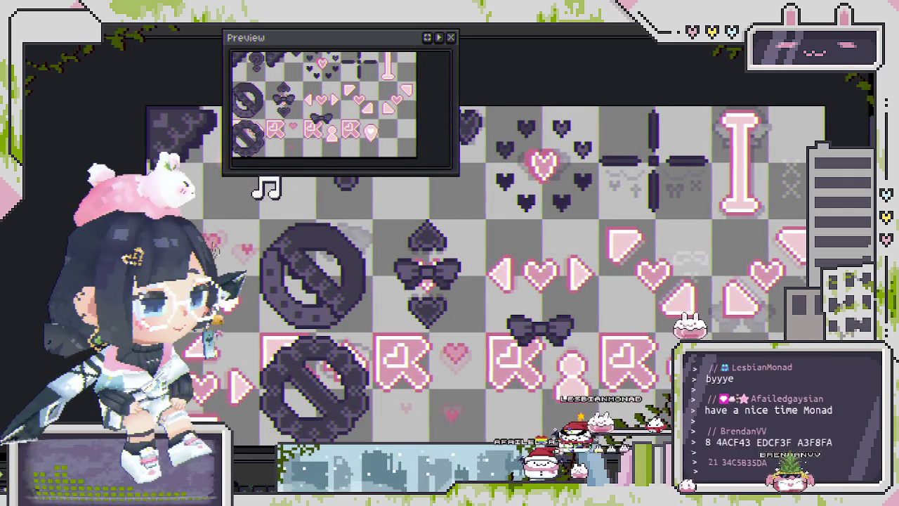
left_click_drag(674, 97, 644, 109)
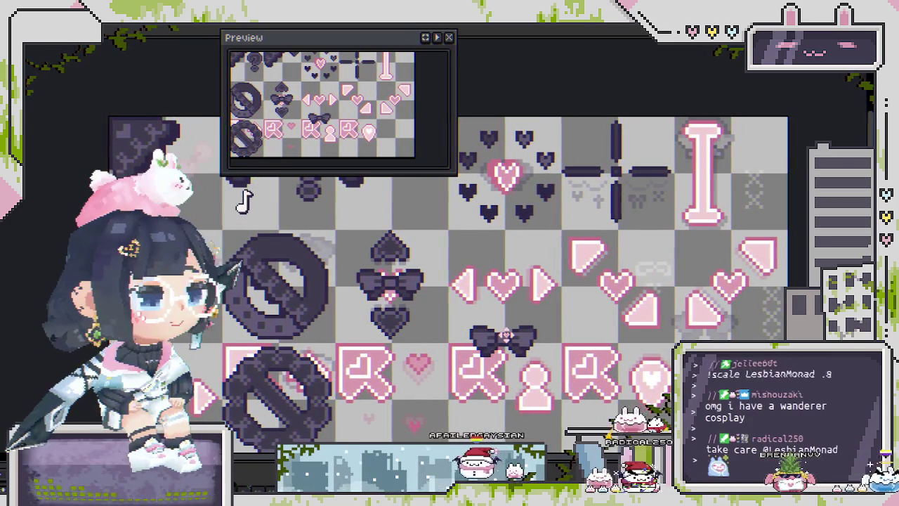
left_click_drag(507, 344, 534, 349)
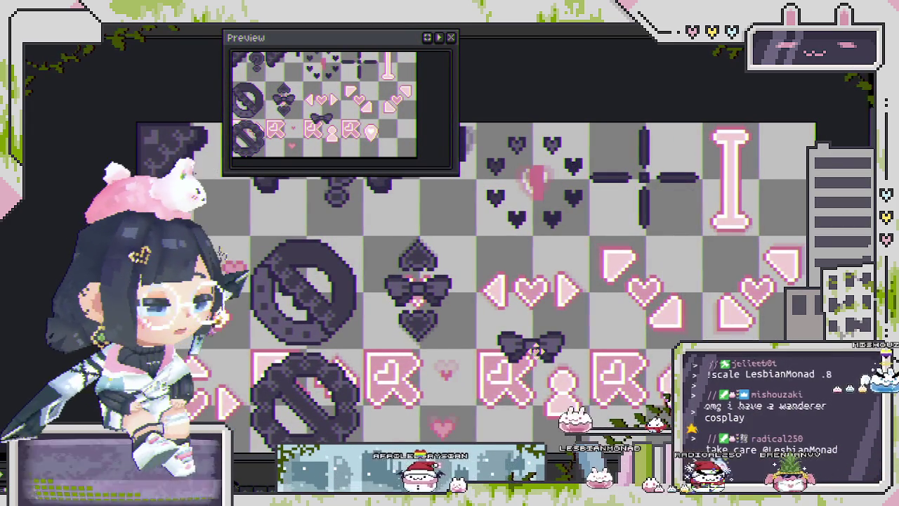
key("Right")
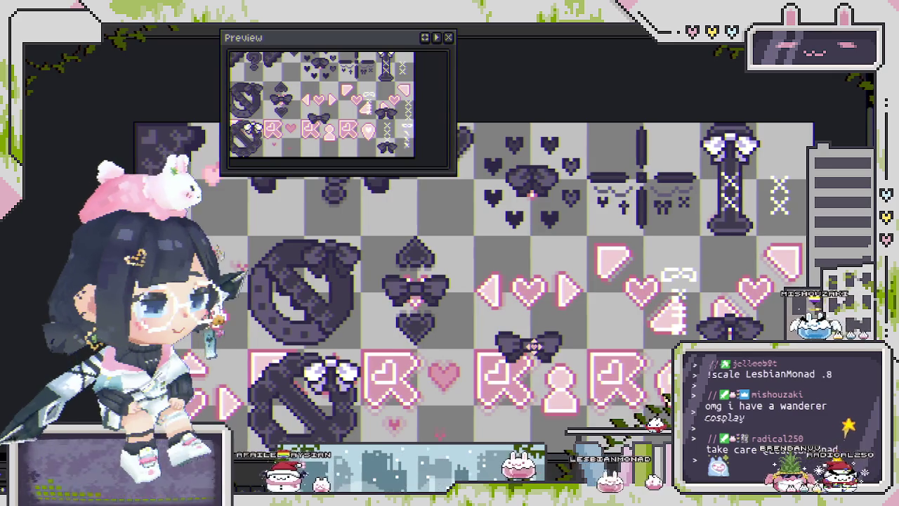
Move the dark bow up between the pink arrows and shift its left piece right
scroll(531, 345, "up", 1)
scroll(525, 349, "down", 1)
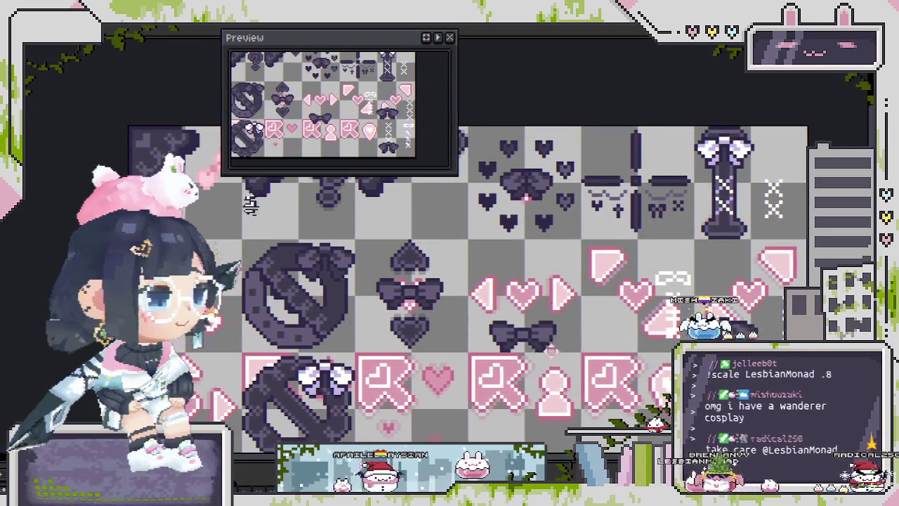
left_click_drag(523, 348, 521, 291)
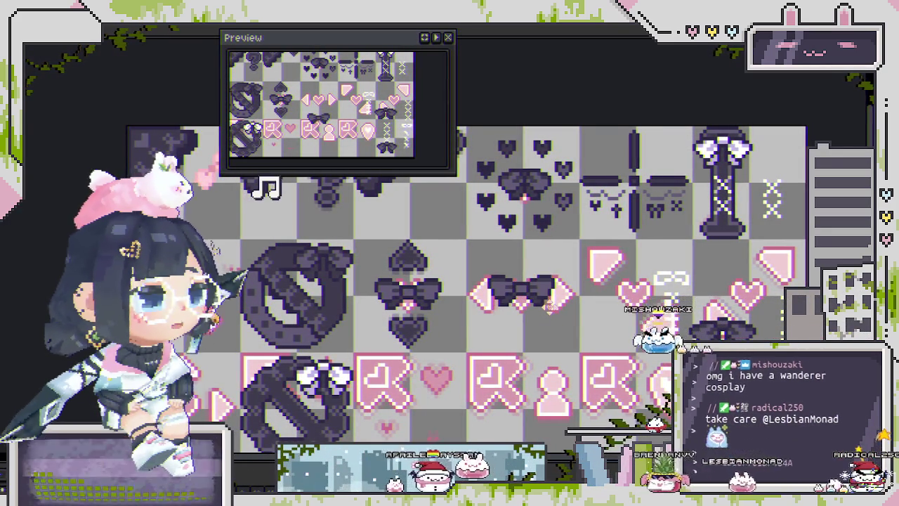
scroll(551, 306, "up", 2)
scroll(513, 304, "up", 1)
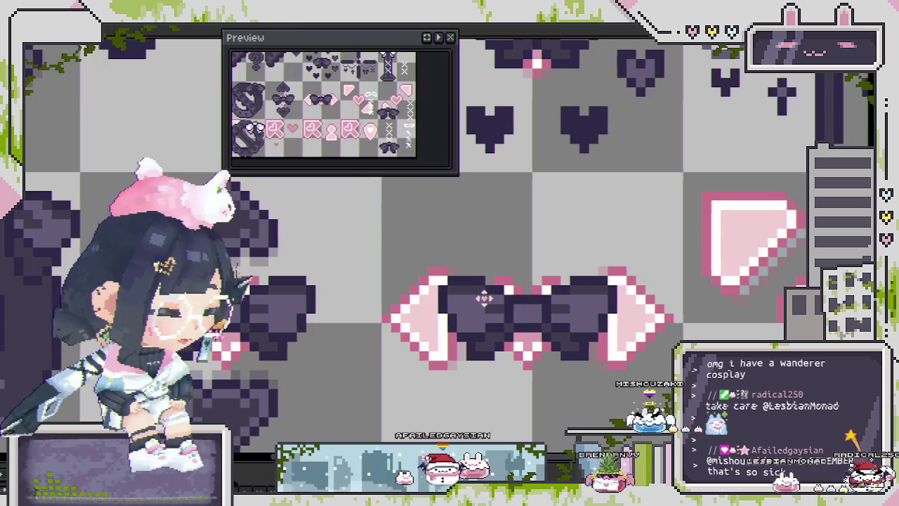
left_click_drag(417, 274, 525, 370)
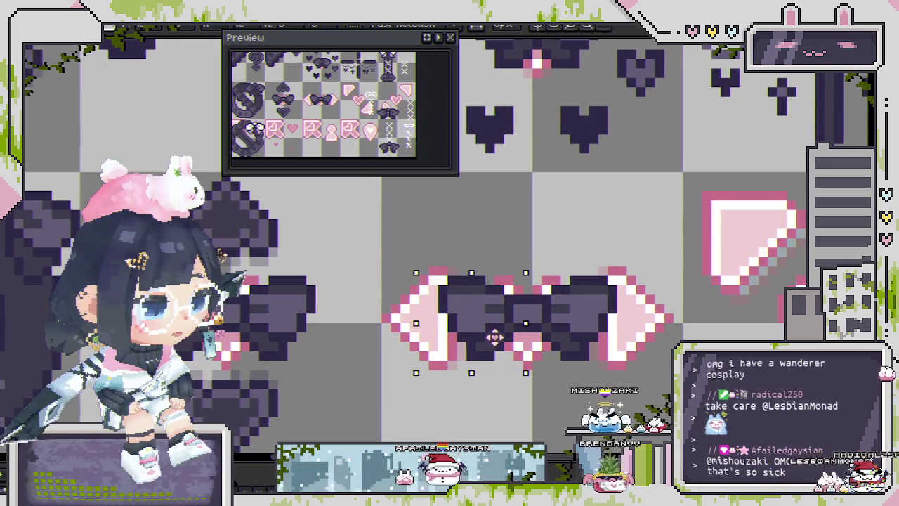
left_click_drag(493, 337, 508, 337)
left_click(430, 260)
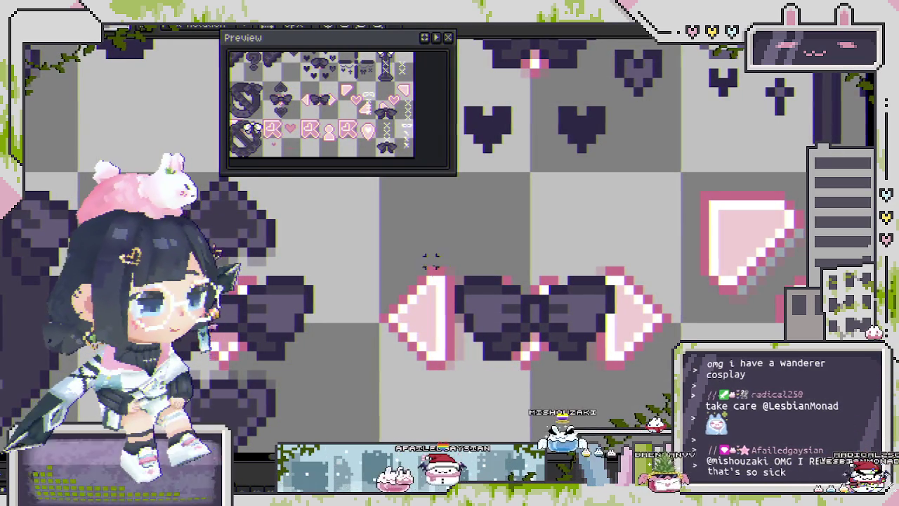
Move the left and right arrow edges away from the bow so they frame it
left_click_drag(425, 254, 488, 363)
key("Up")
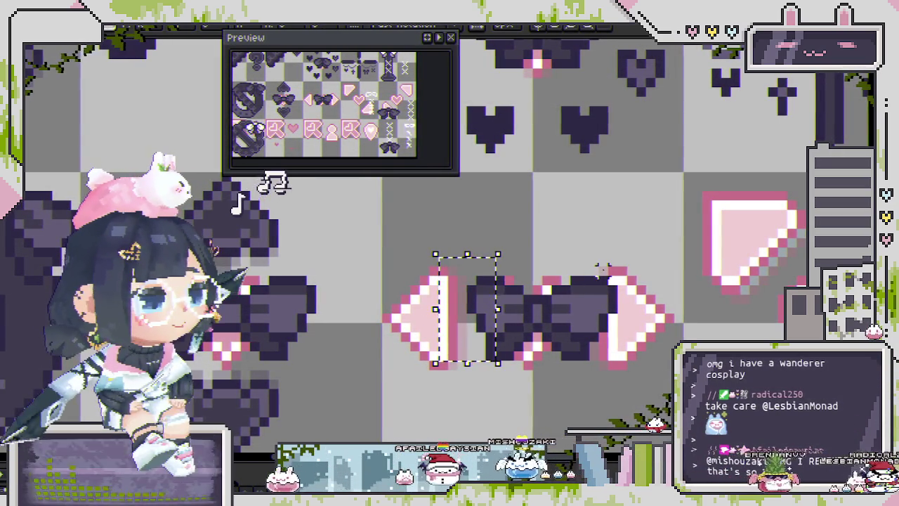
key("ctrl+d")
mouse_move(638, 275)
left_mouse_down()
mouse_move(602, 371)
mouse_move(584, 382)
left_mouse_up()
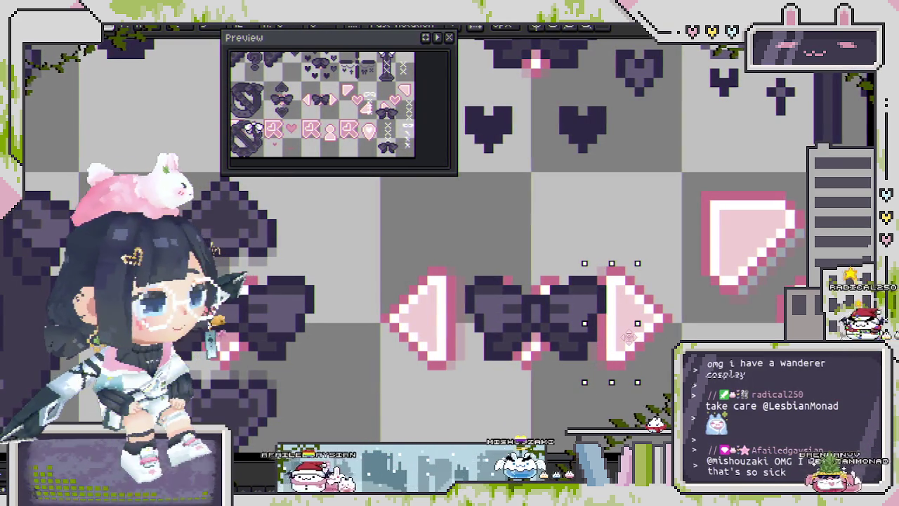
key("ctrl+d")
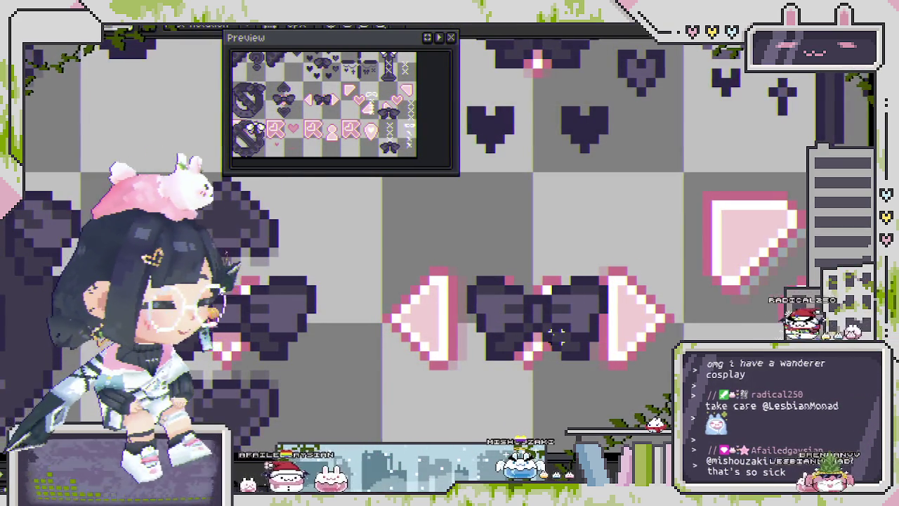
scroll(557, 333, "up", 2)
scroll(583, 337, "up", 1)
scroll(611, 340, "down", 1)
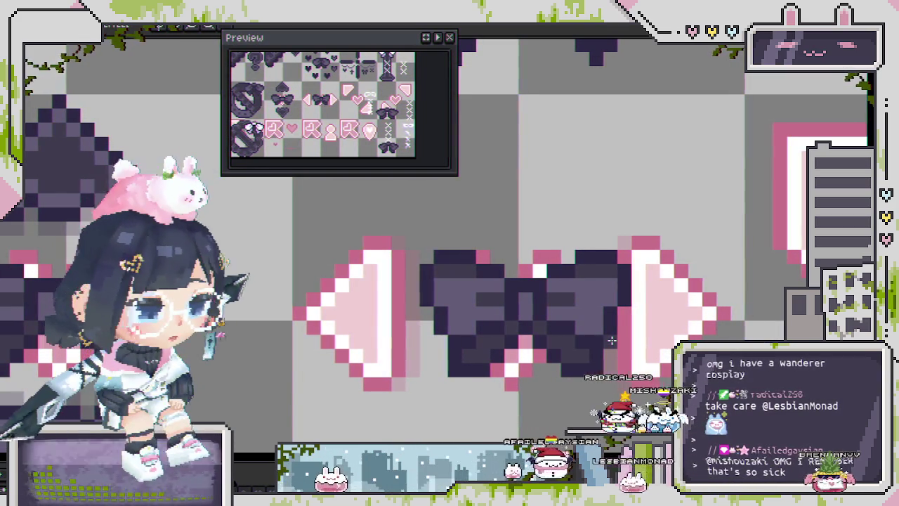
left_click(597, 336)
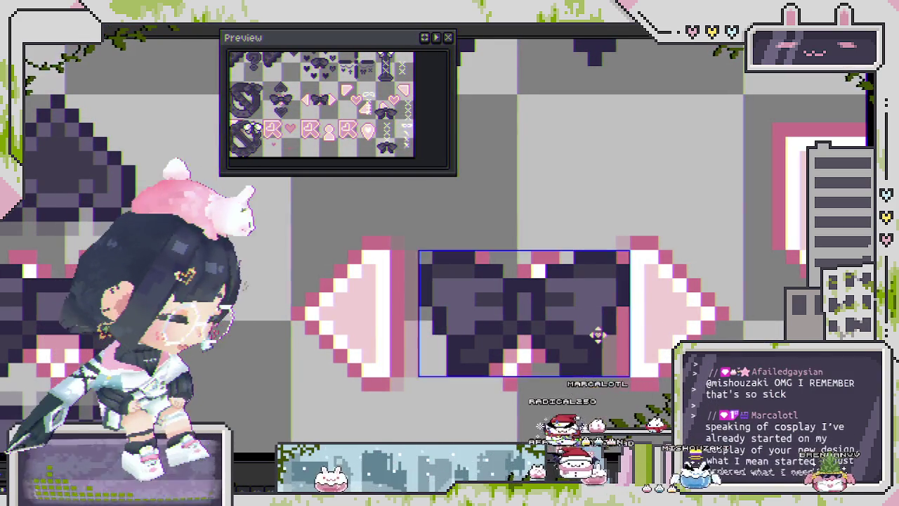
Switch to the dark-bow frame and nudge the bow slightly left between the arrows
scroll(597, 336, "down", 2)
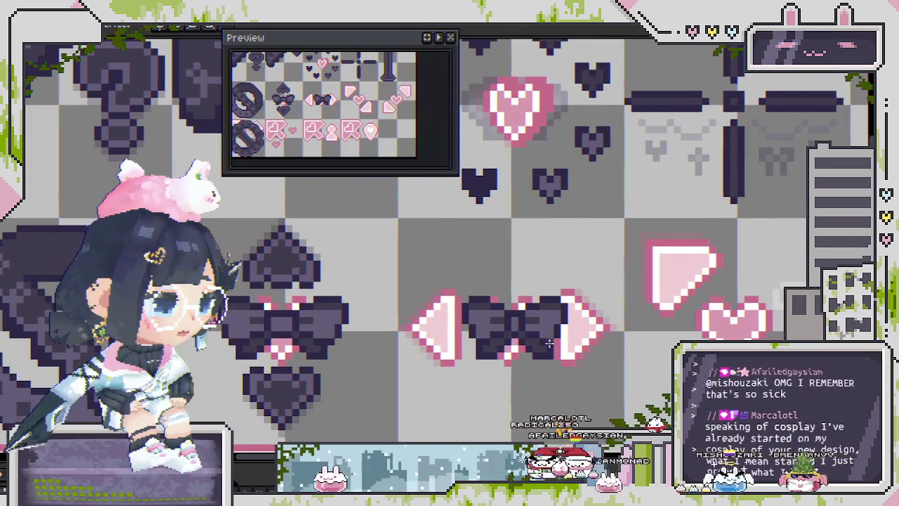
key("Right")
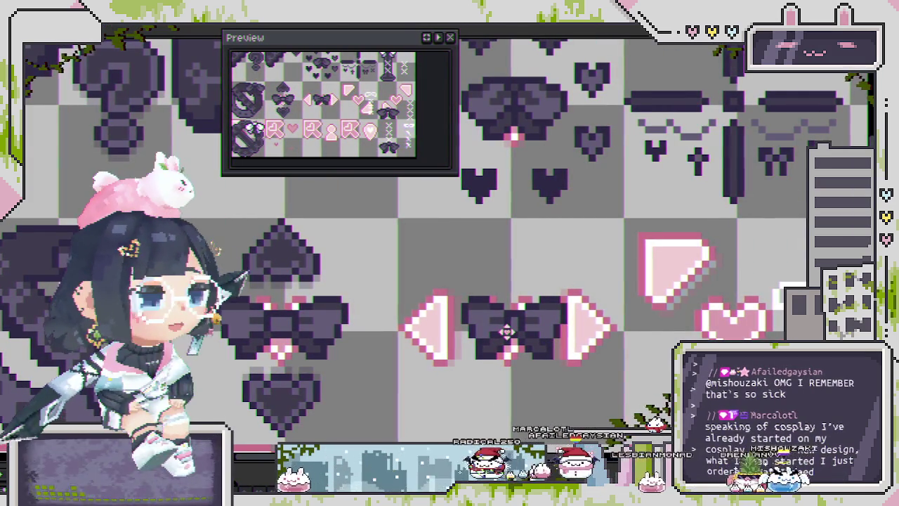
left_click_drag(507, 330, 500, 331)
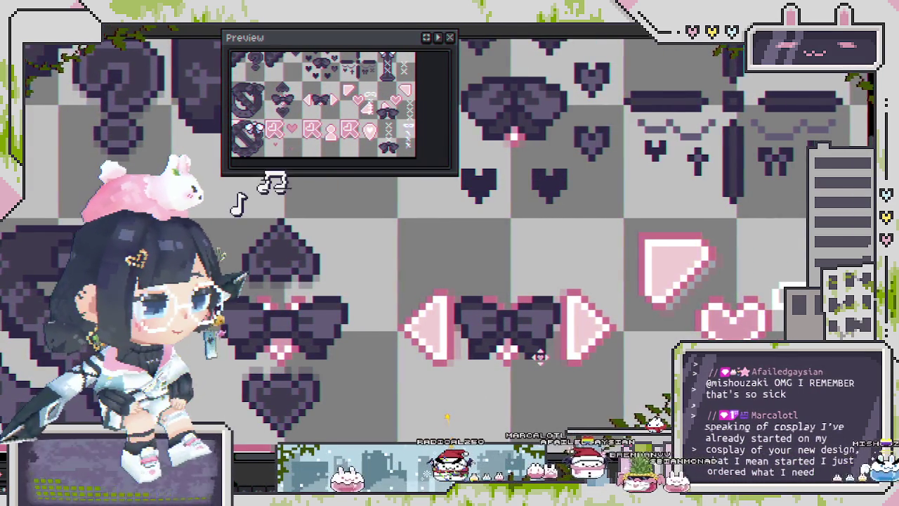
scroll(530, 300, "down", 1)
scroll(530, 300, "up", 1)
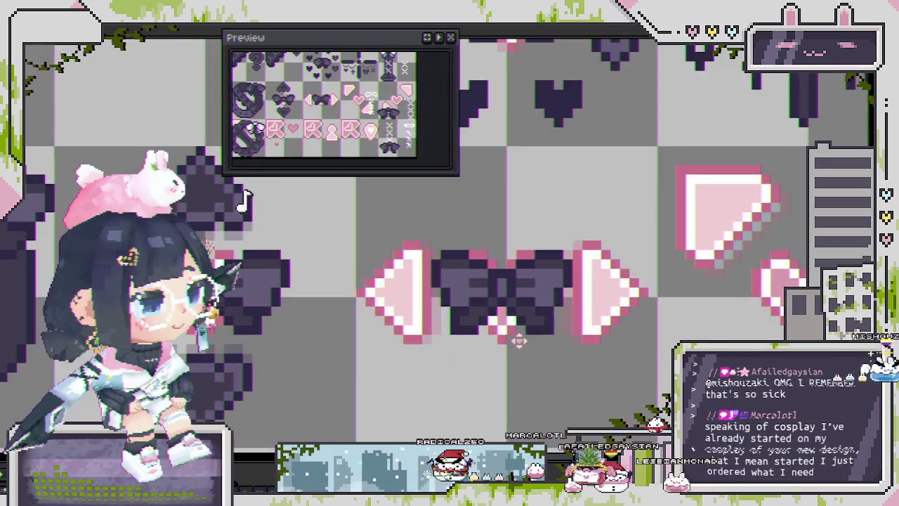
scroll(432, 258, "up", 1)
Select the bow's right half and move it one pixel left, then recentre on the bow
mouse_move(406, 226)
left_mouse_down()
mouse_move(497, 386)
mouse_move(497, 359)
left_mouse_up()
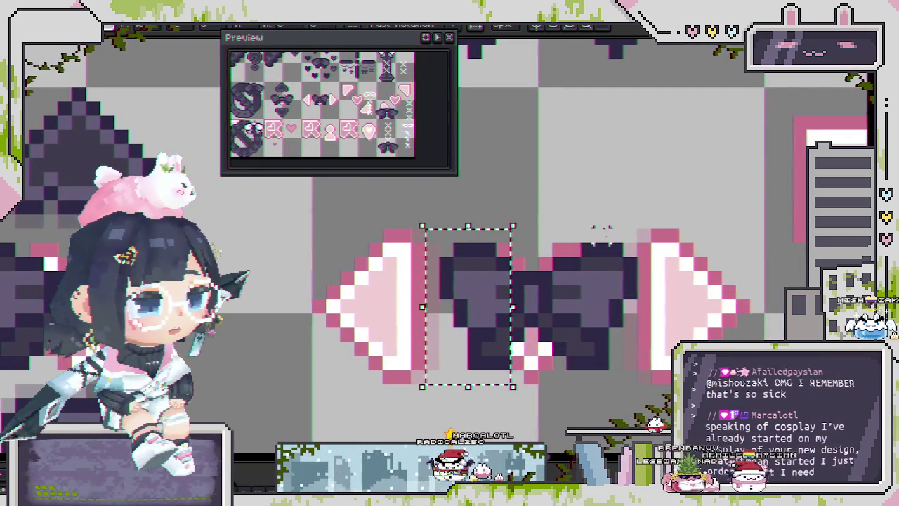
left_click_drag(565, 227, 726, 415)
left_click_drag(662, 324, 648, 324)
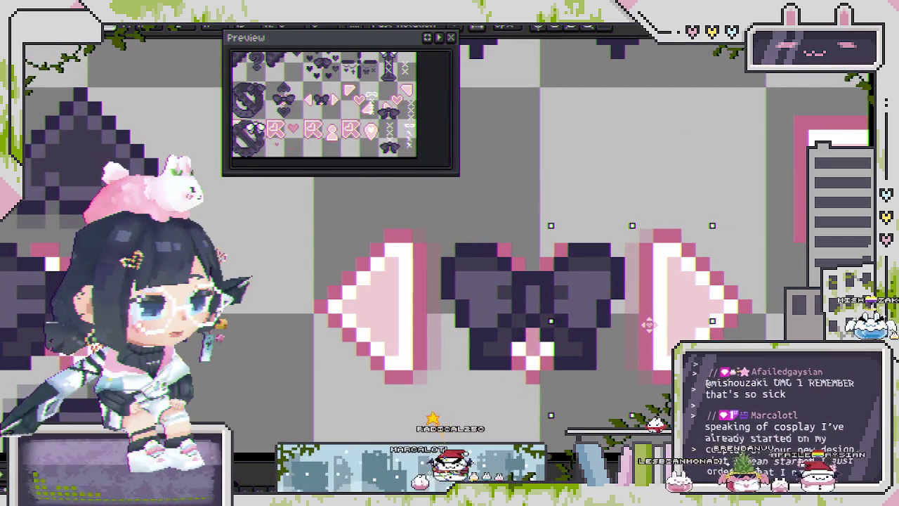
scroll(492, 316, "down", 1)
scroll(534, 330, "down", 1)
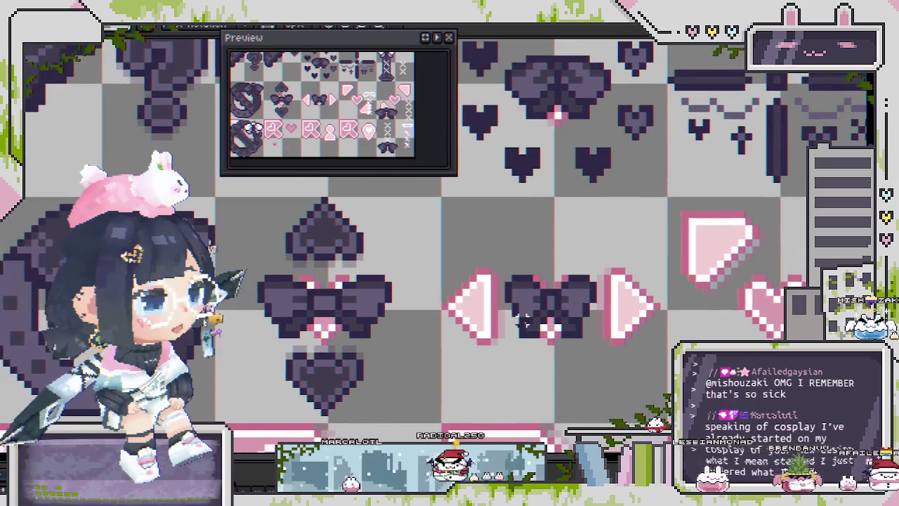
scroll(551, 335, "down", 1)
scroll(421, 330, "up", 1)
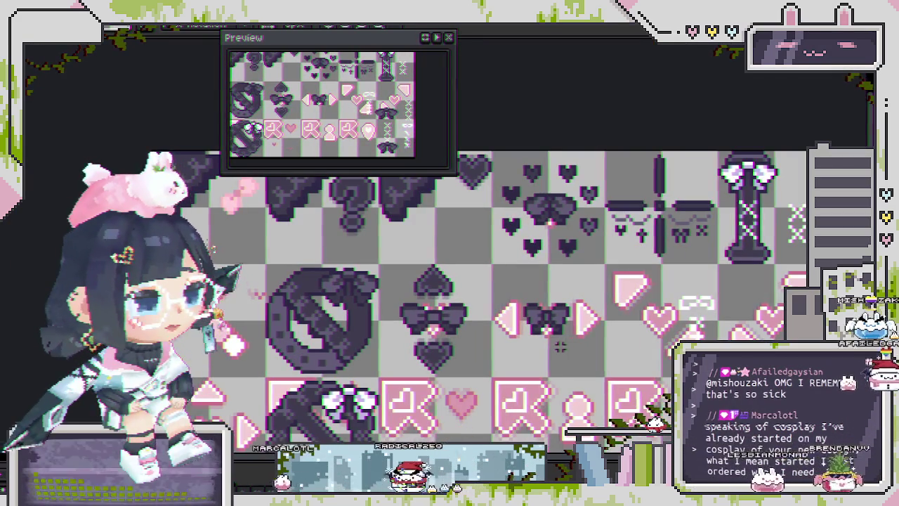
scroll(394, 331, "up", 1)
scroll(404, 330, "down", 1)
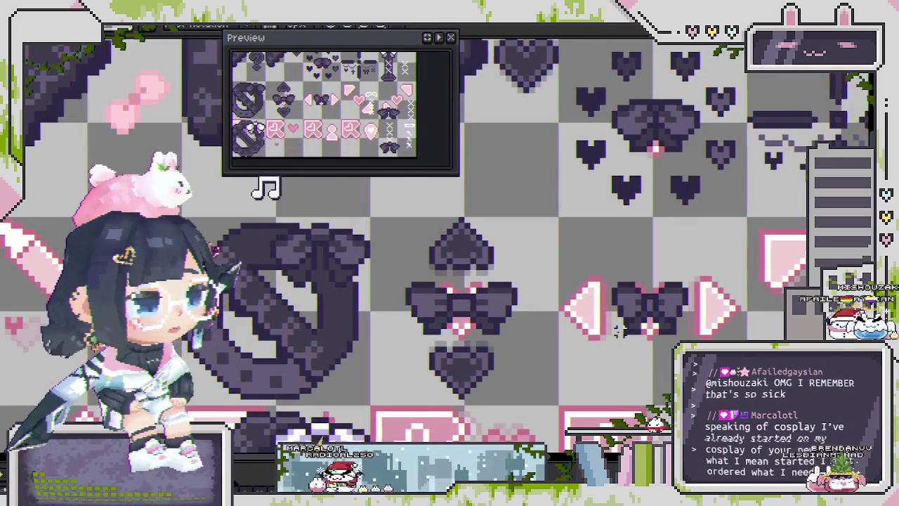
scroll(618, 330, "down", 1)
left_click_drag(618, 330, 444, 330)
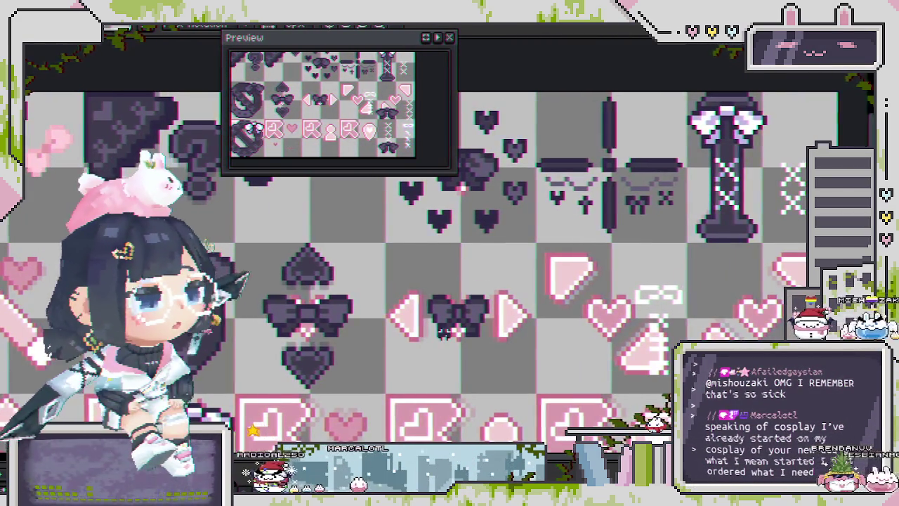
scroll(444, 331, "up", 1)
scroll(495, 326, "up", 1)
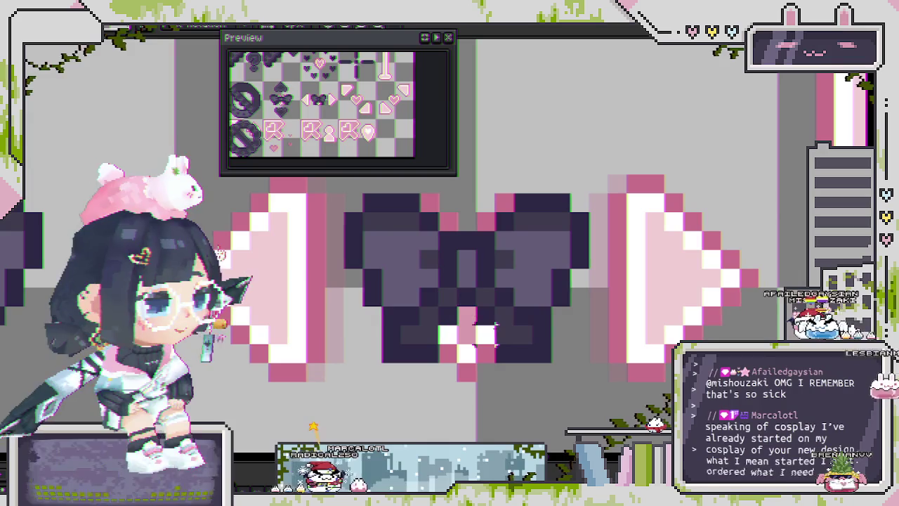
scroll(493, 338, "down", 1)
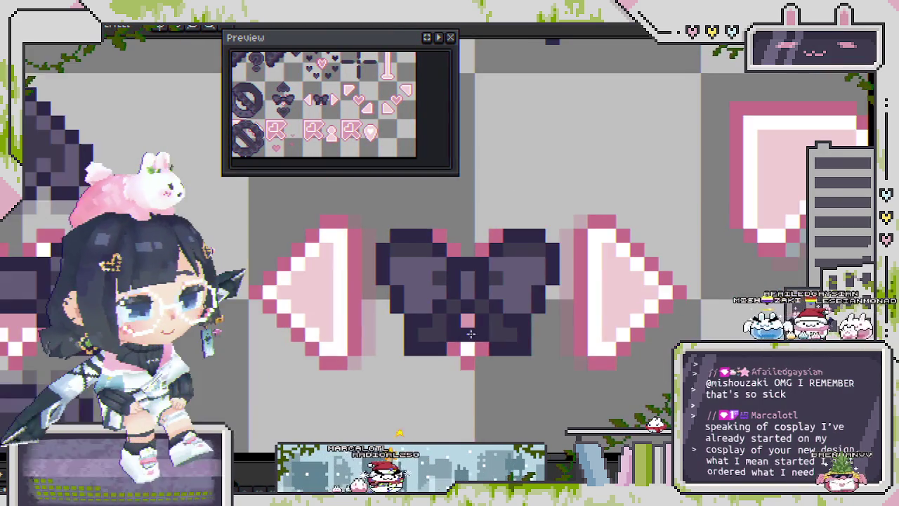
left_click_drag(479, 327, 573, 320)
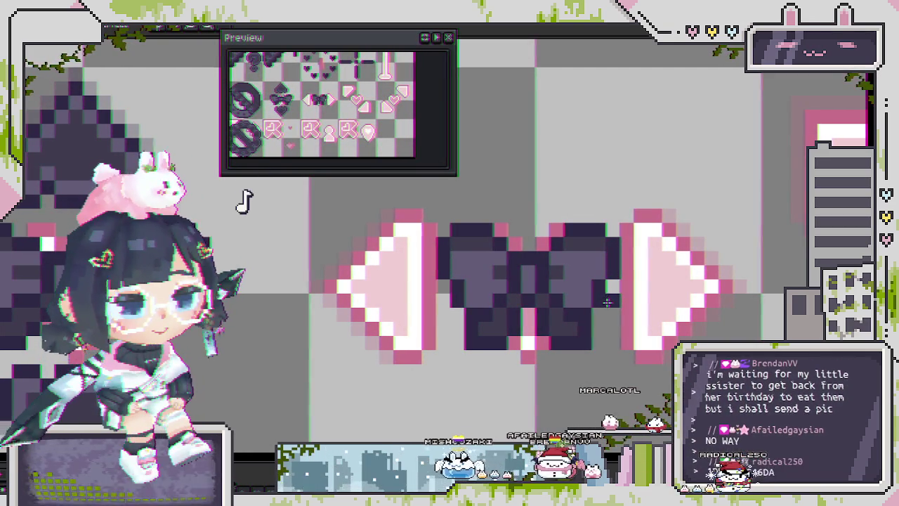
Drop the copied pink heart into the centre of the small dark-heart ring near the top
left_click_drag(607, 301, 601, 326)
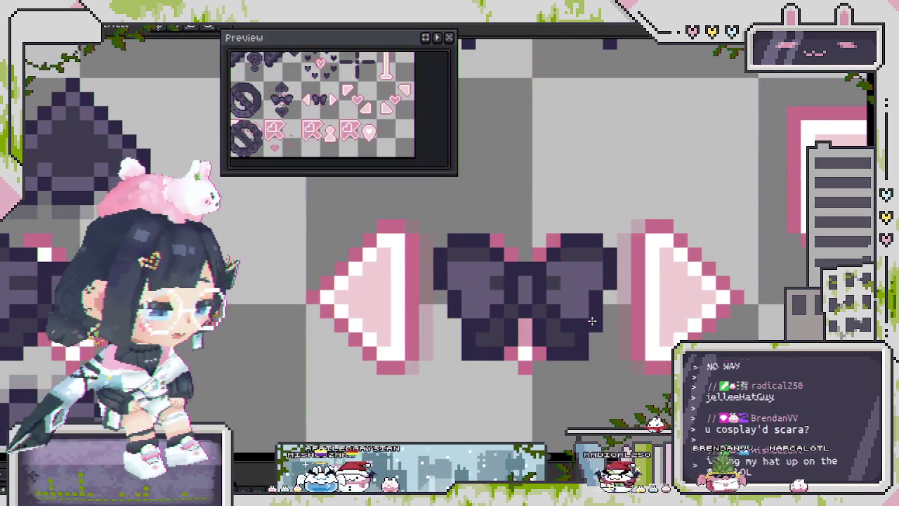
scroll(514, 333, "down", 1)
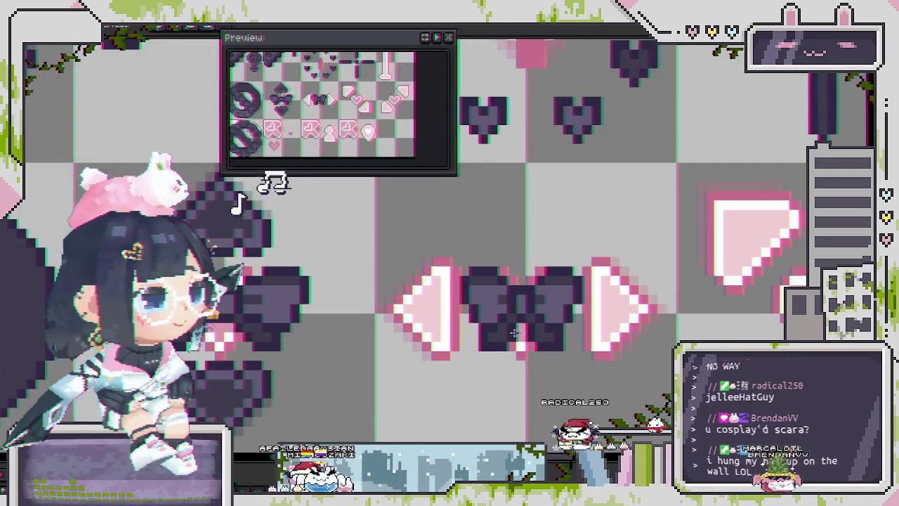
scroll(514, 333, "down", 1)
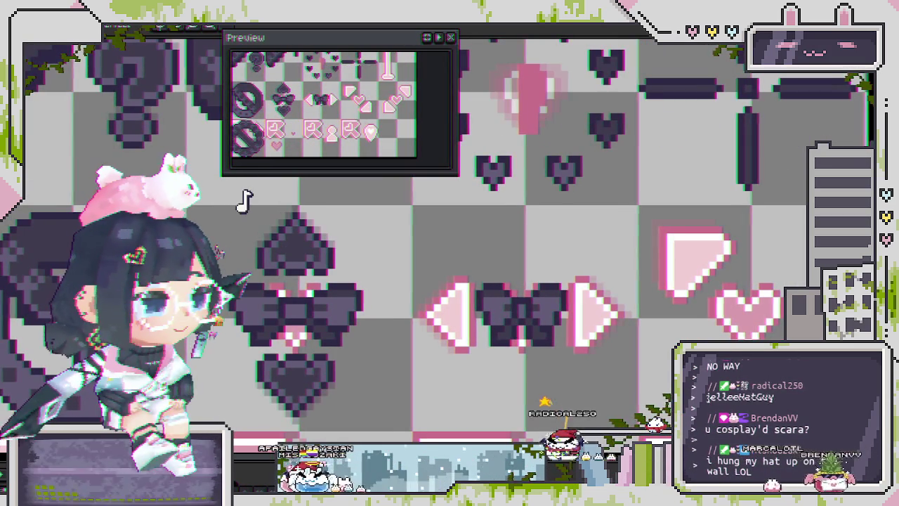
left_click(530, 126)
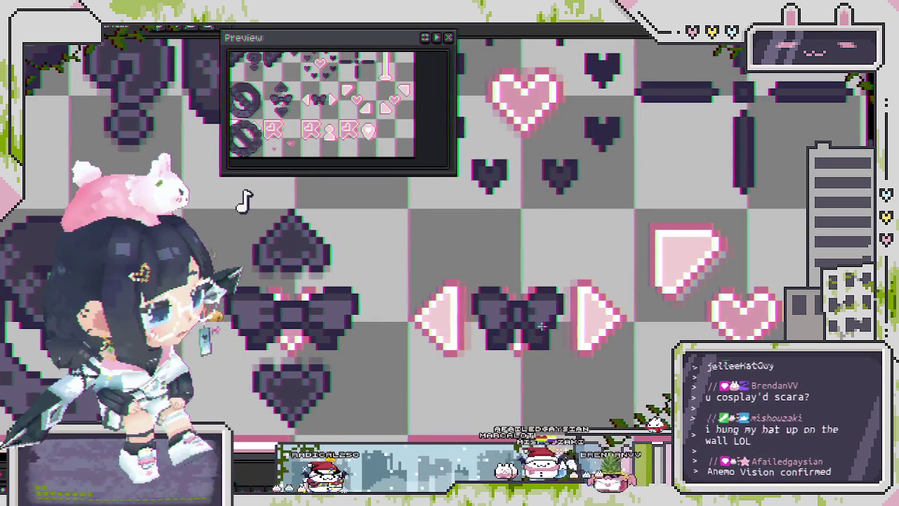
left_click_drag(560, 330, 525, 316)
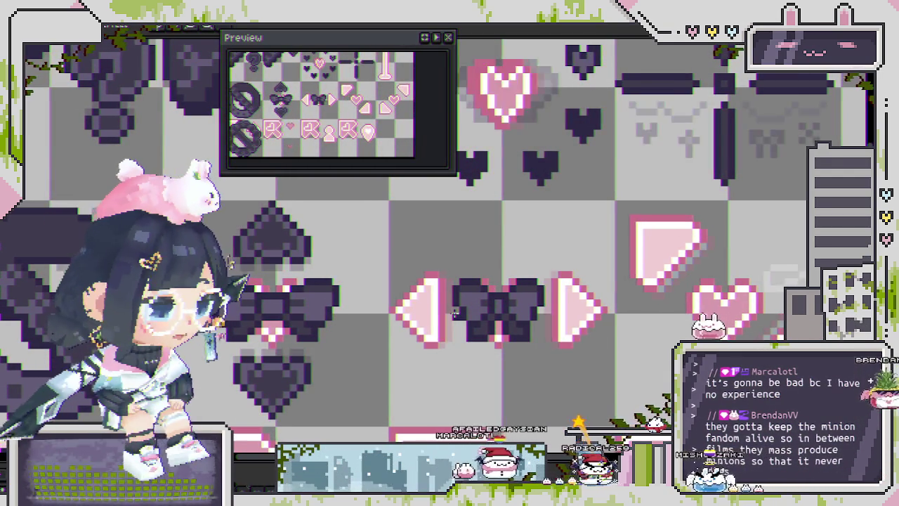
Paste the narrower bow over the middle bow, undo it, and paste it again
mouse_move(455, 314)
left_mouse_down()
mouse_move(462, 245)
mouse_move(452, 294)
left_mouse_up()
scroll(452, 295, "down", 1)
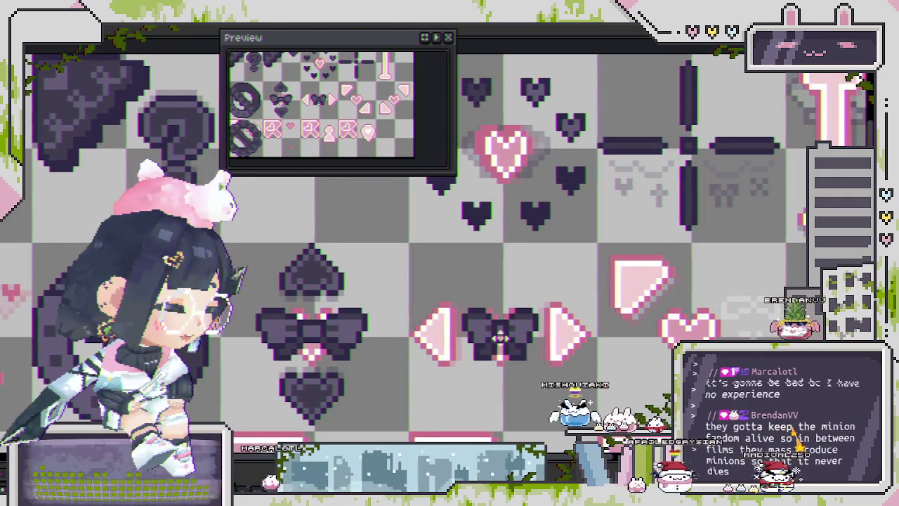
scroll(243, 200, "left", 3)
key("ctrl+v")
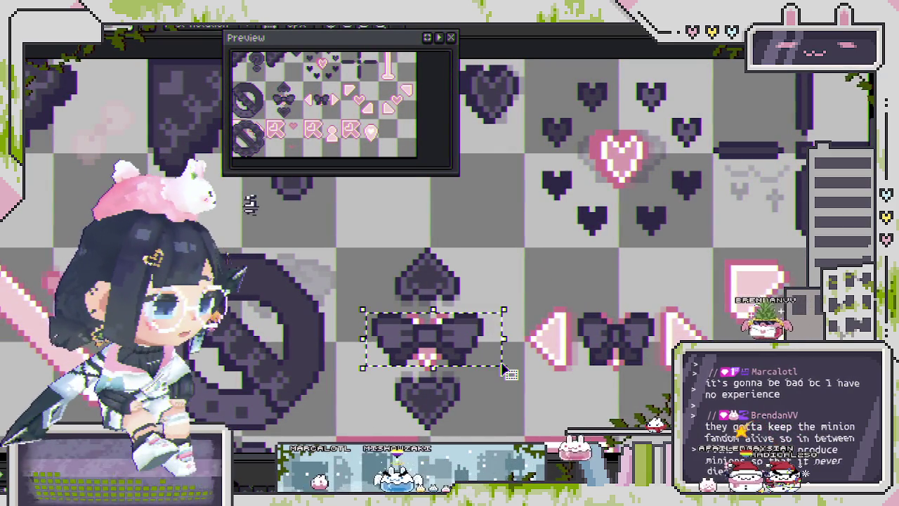
key("ctrl+z")
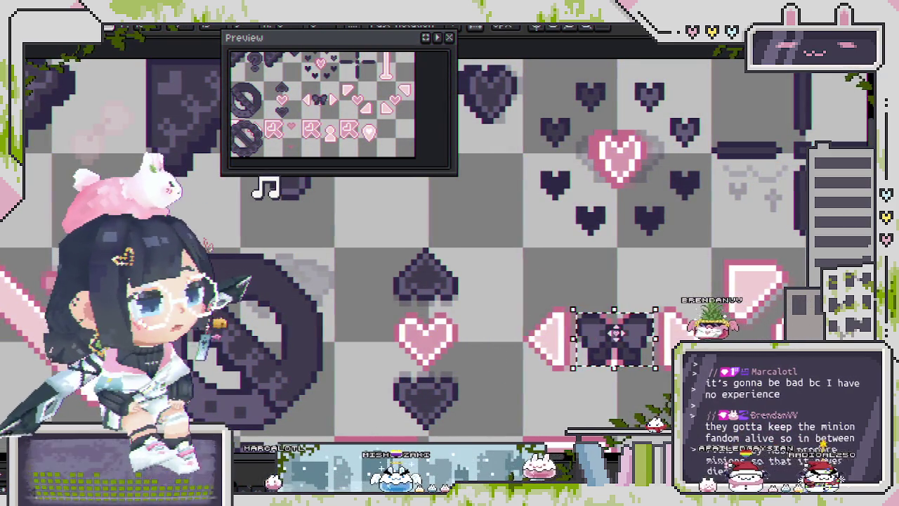
key("ctrl+v")
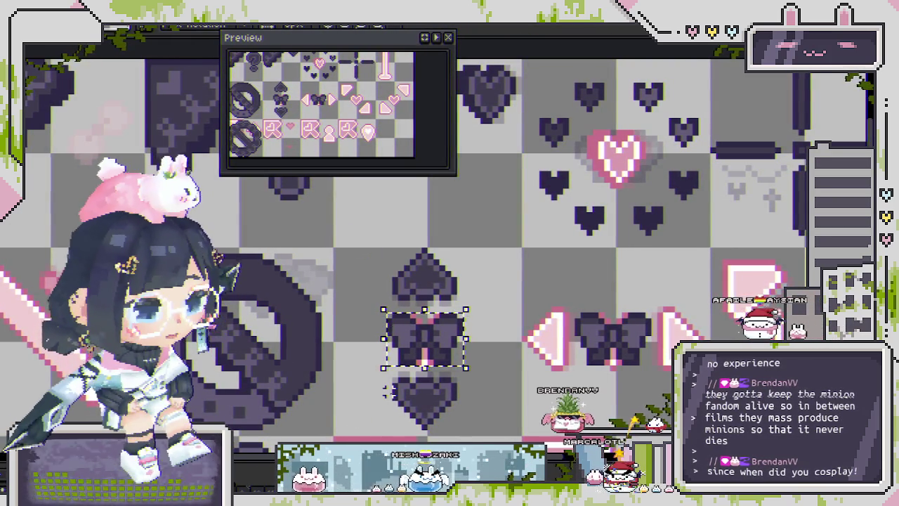
Toggle undo and redo to compare the old and new versions, keeping the pink-heart version
scroll(485, 355, "up", 1)
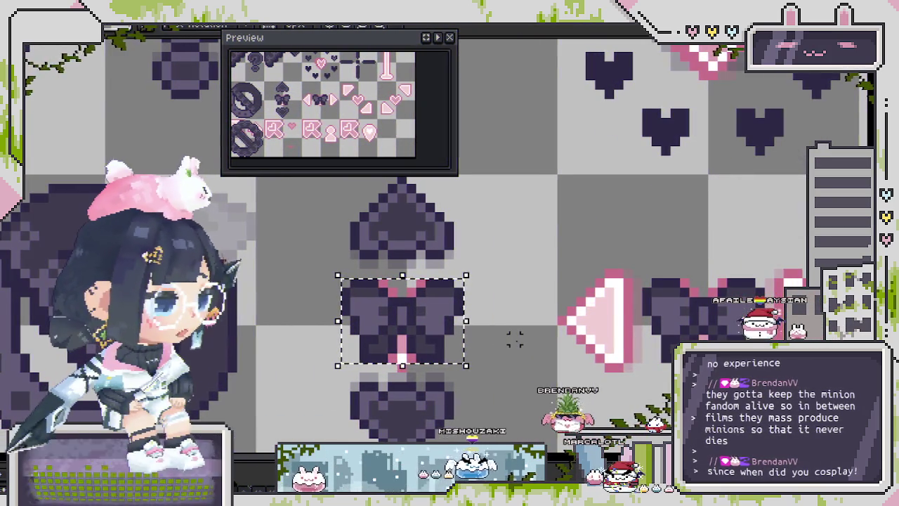
scroll(507, 340, "down", 1)
left_click_drag(507, 340, 445, 340)
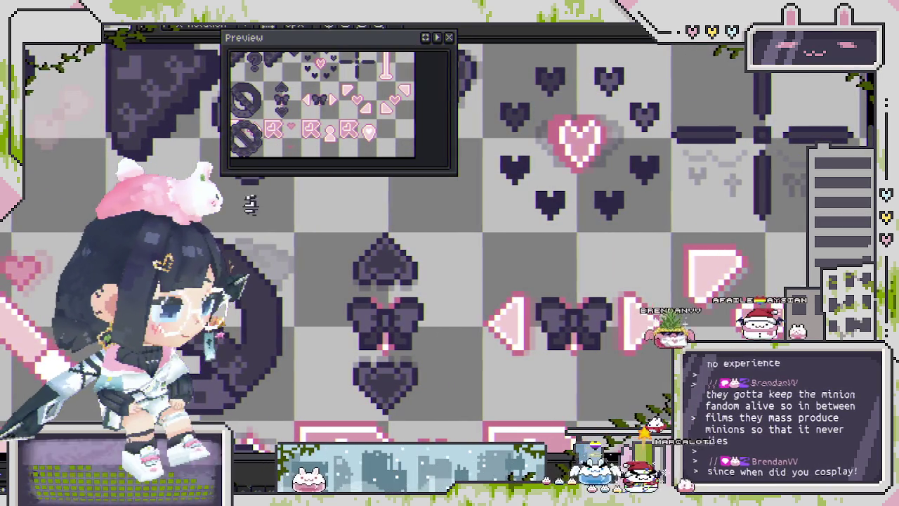
key("ctrl+z")
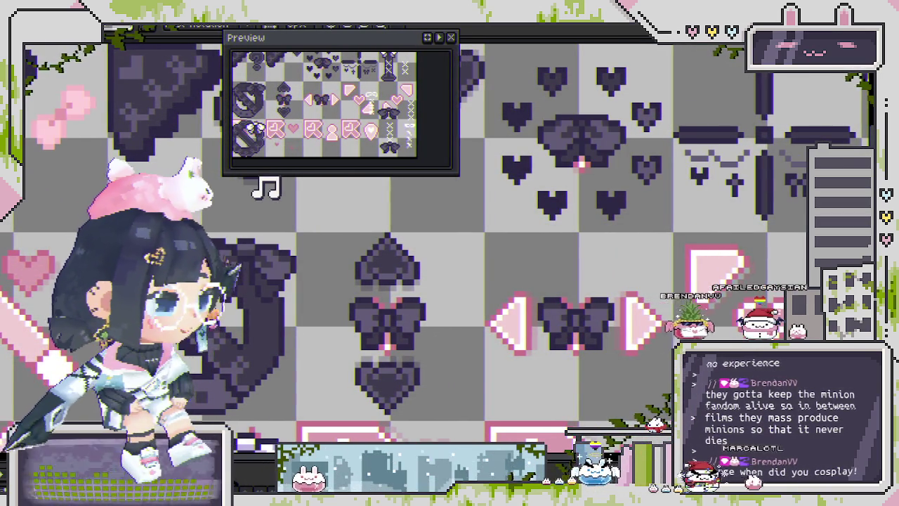
key("ctrl+y")
key("ctrl+z")
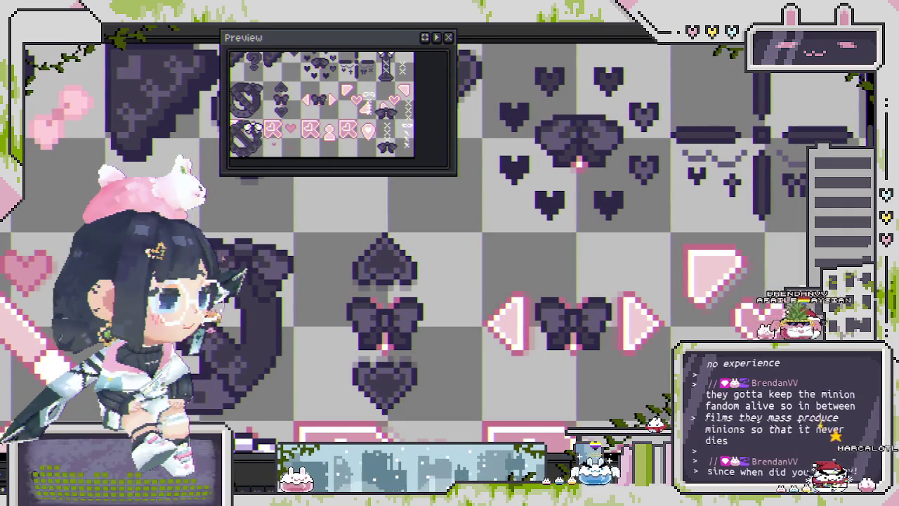
key("ctrl+y")
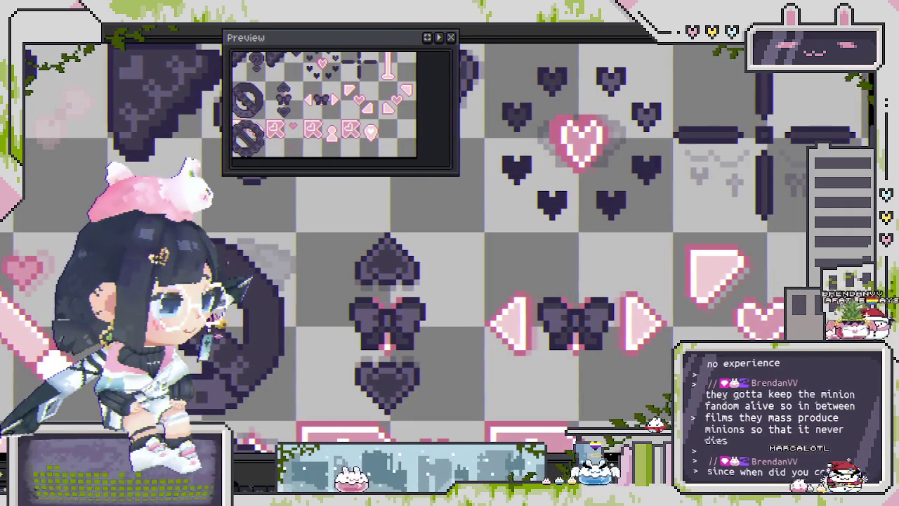
scroll(432, 347, "down", 2)
scroll(432, 346, "down", 1)
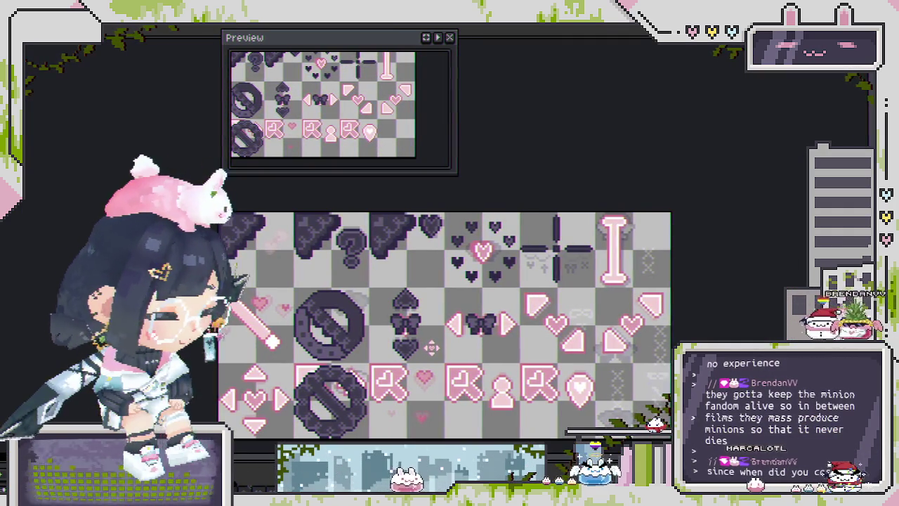
Undo back to the earlier version with the dark bow inside the heart ring
key("ctrl+z")
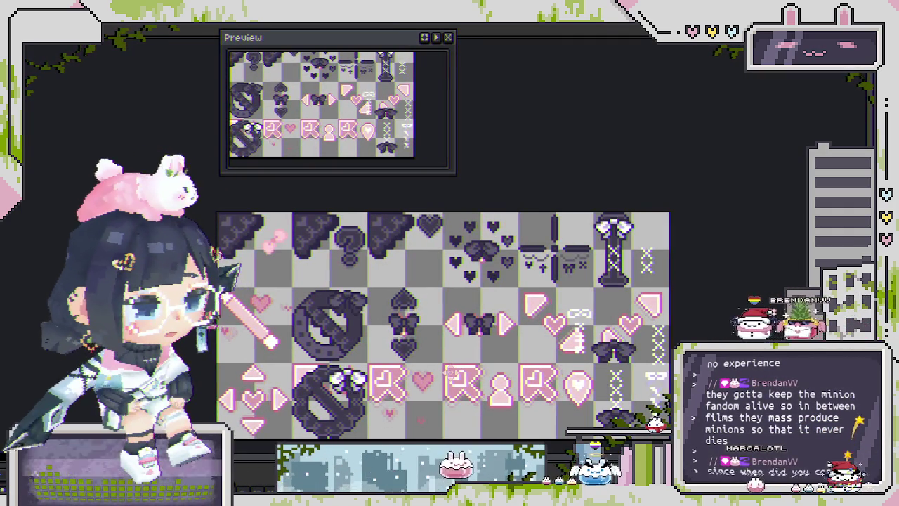
key("ctrl+z")
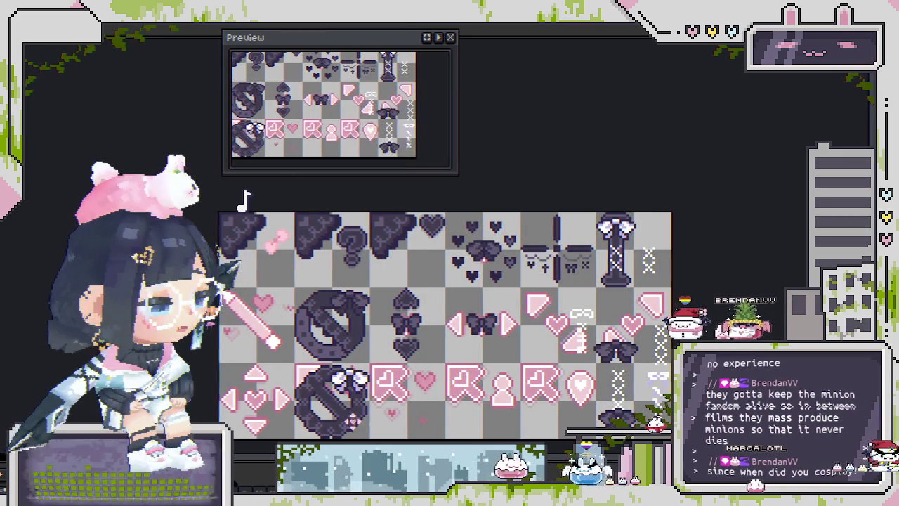
key("ctrl+y")
key("ctrl+z")
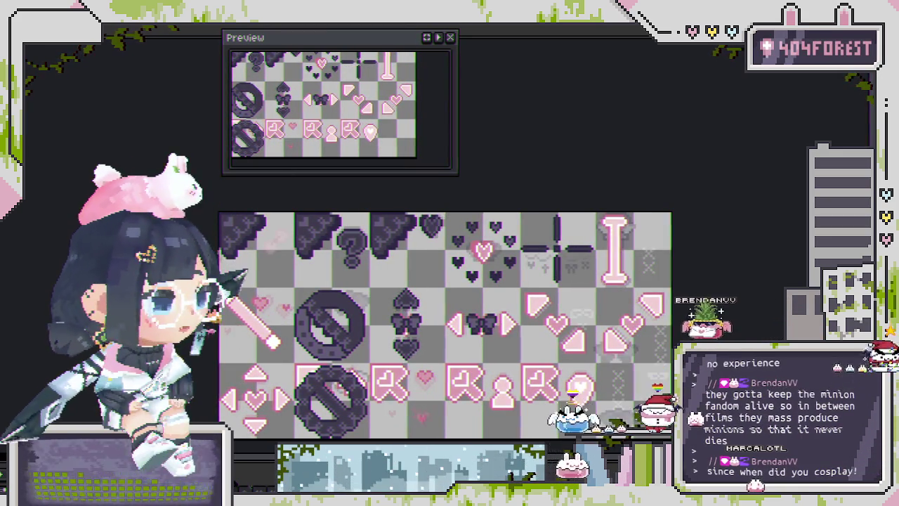
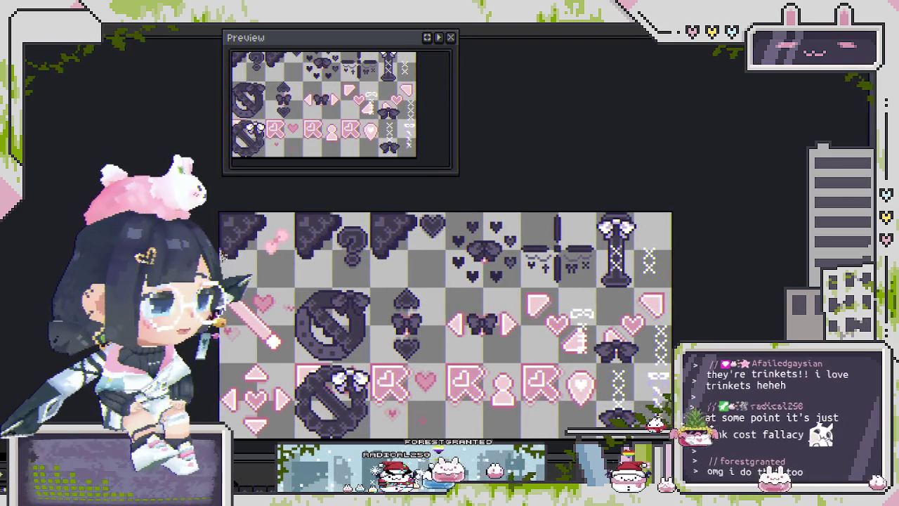
Zoom in on the bow tiles and save the heart-and-bow icon sprite sheet
scroll(443, 323, "down", 3)
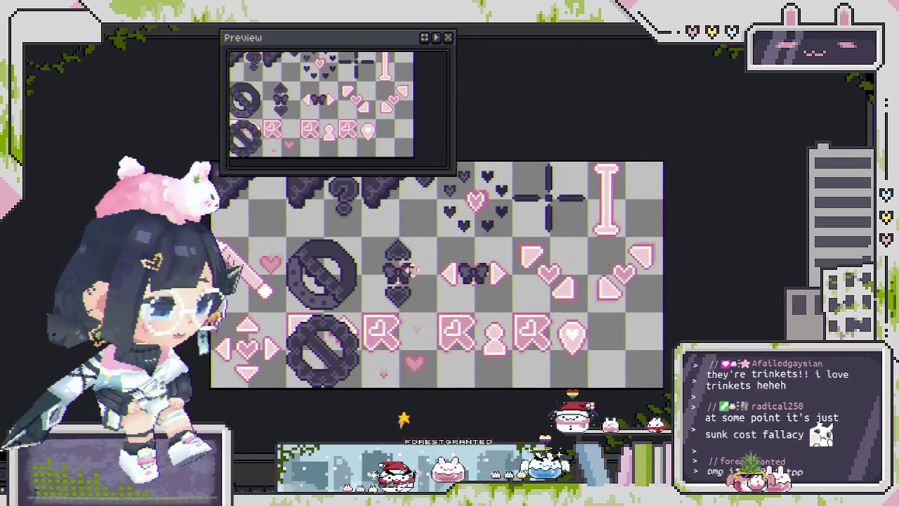
scroll(412, 269, "up", 3)
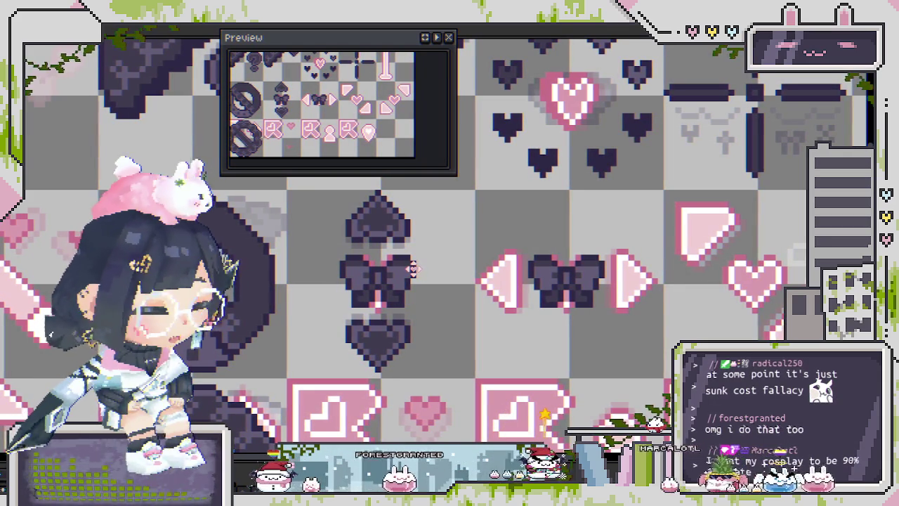
key("ctrl+s")
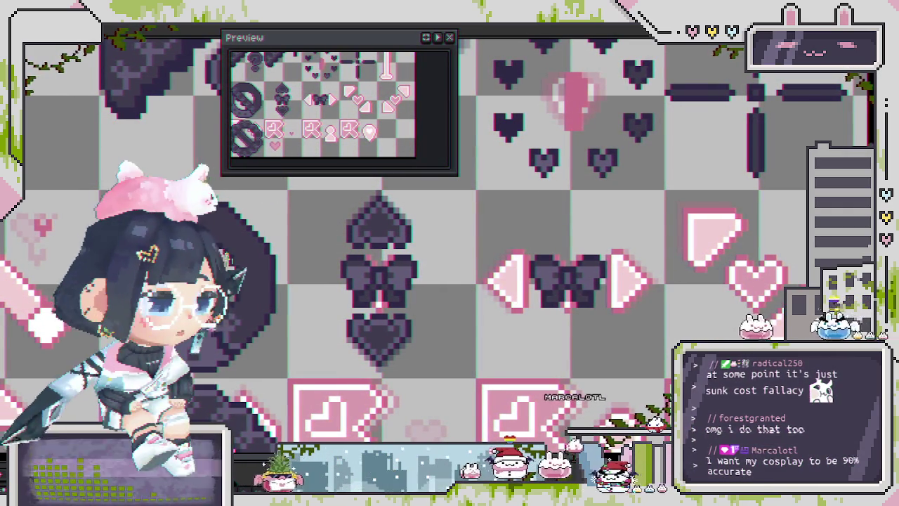
Rotate the heart-bow-heart column 90° into a row, undo it, then paste the sideways row
key("ctrl+t")
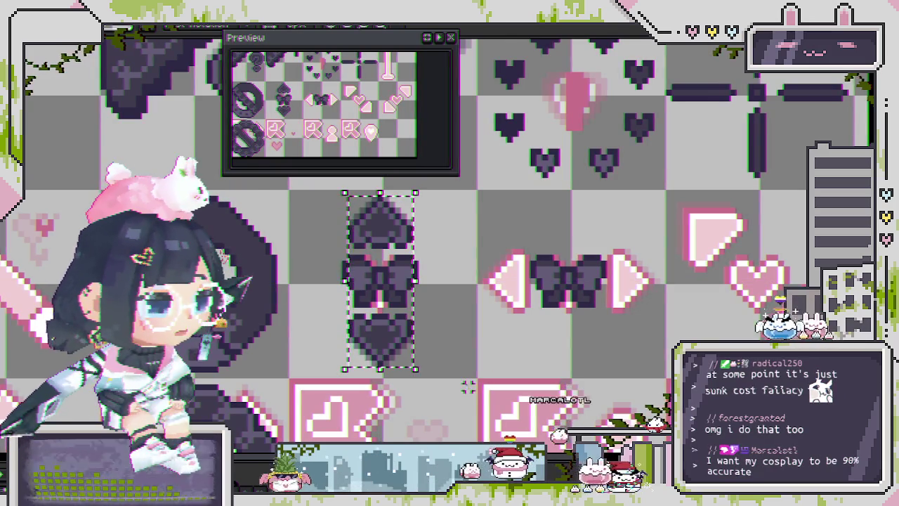
mouse_move(421, 374)
left_mouse_down()
mouse_move(448, 293)
mouse_move(623, 296)
left_mouse_up()
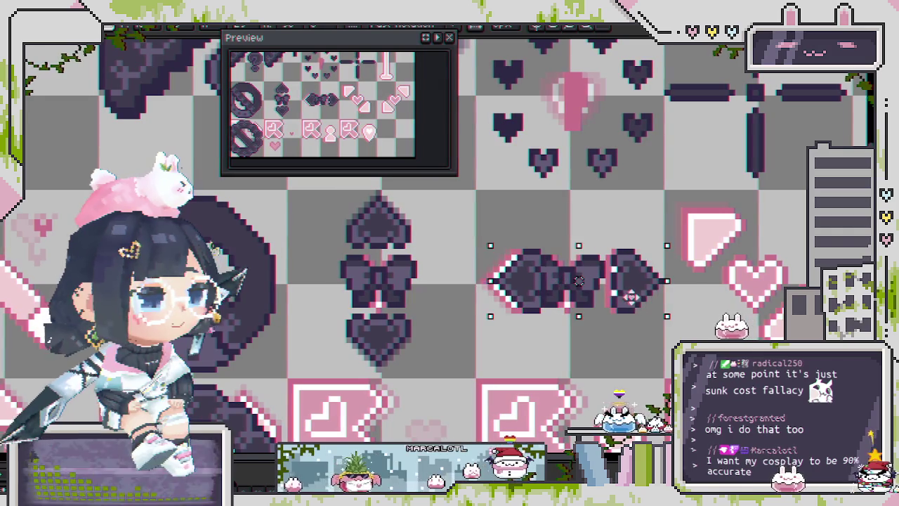
key("Return")
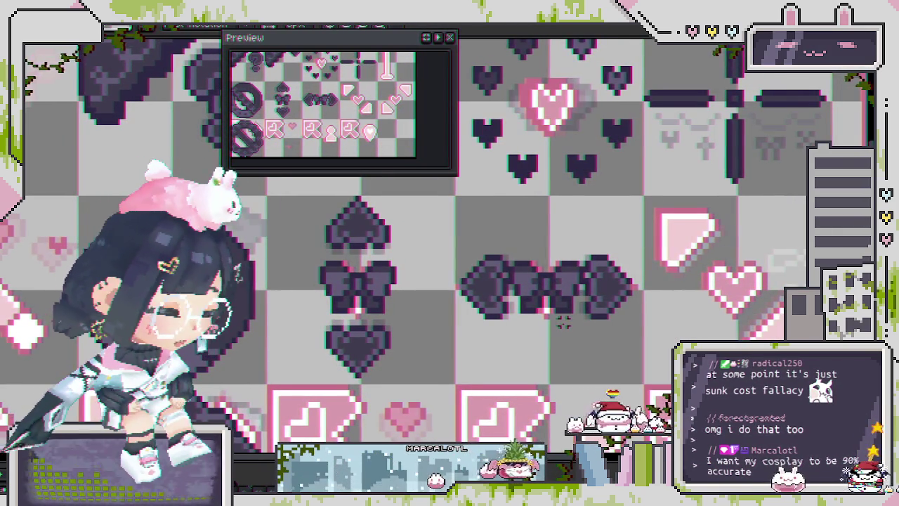
key("ctrl+t")
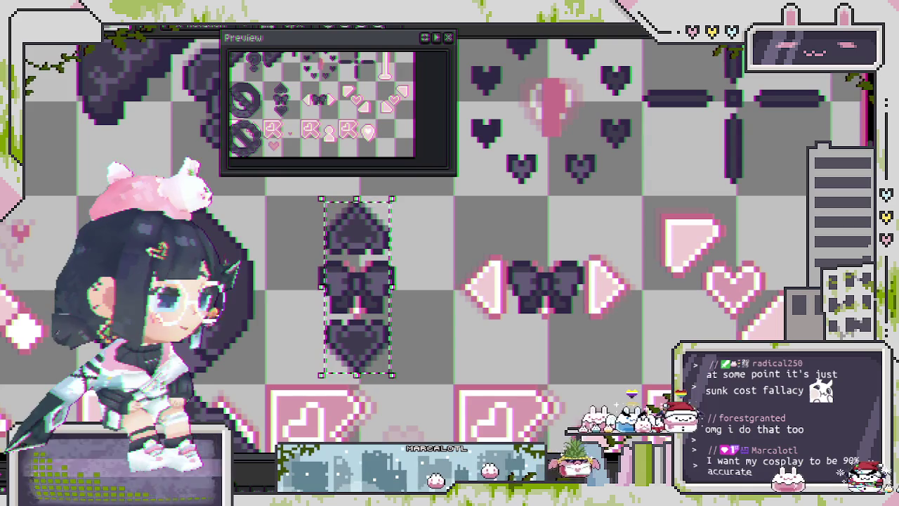
key("ctrl+z")
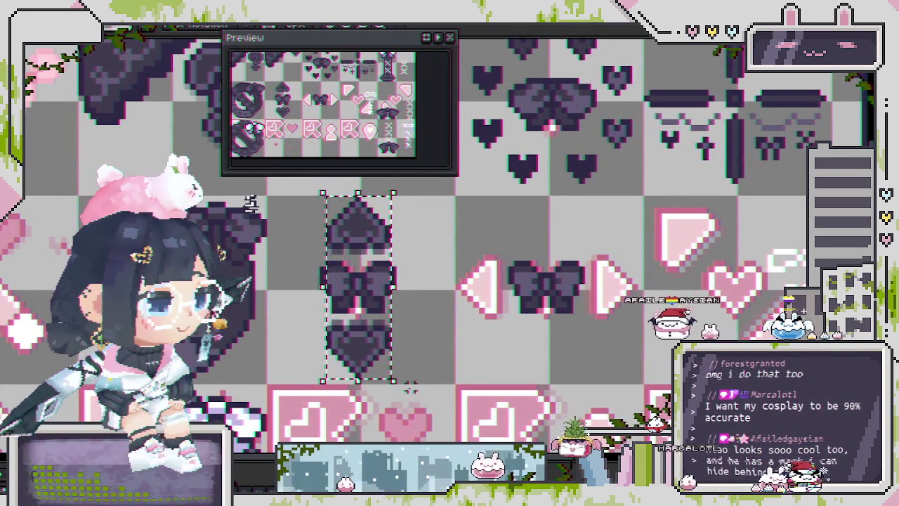
key("ctrl+v")
Move the pasted diamond-bow-diamond row right onto the triangle-flanked bow tile and commit it
left_click_drag(356, 285, 548, 286)
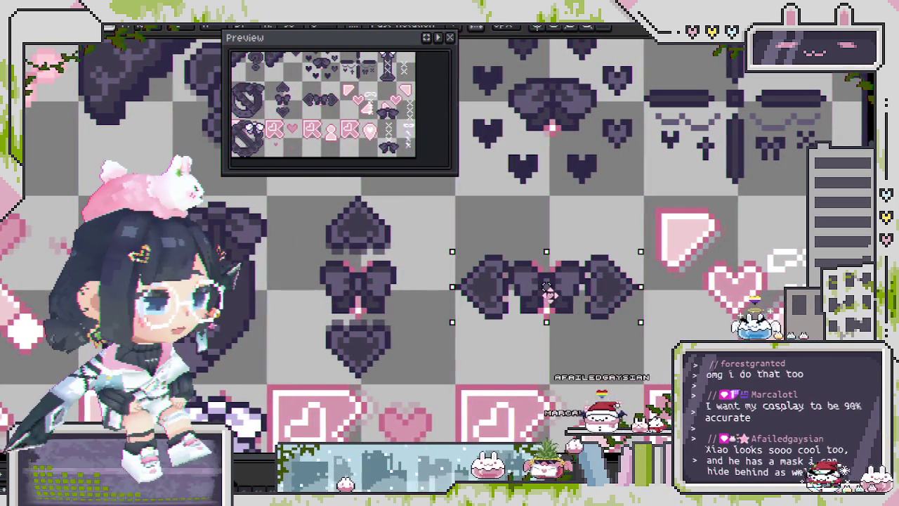
key("Return")
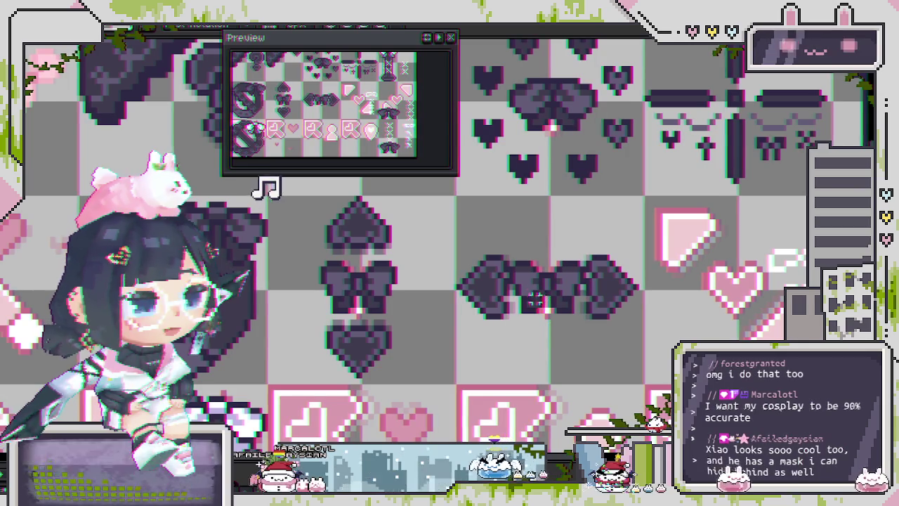
scroll(527, 268, "up", 2)
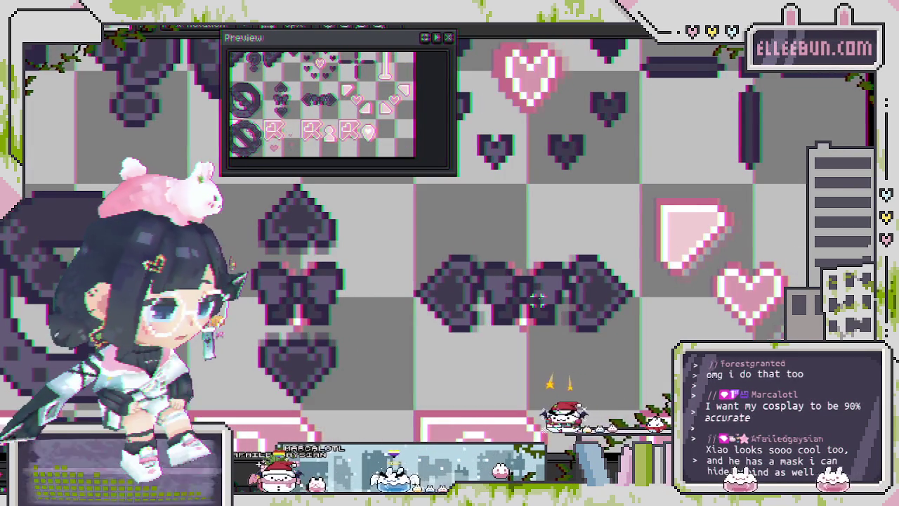
scroll(530, 285, "up", 1)
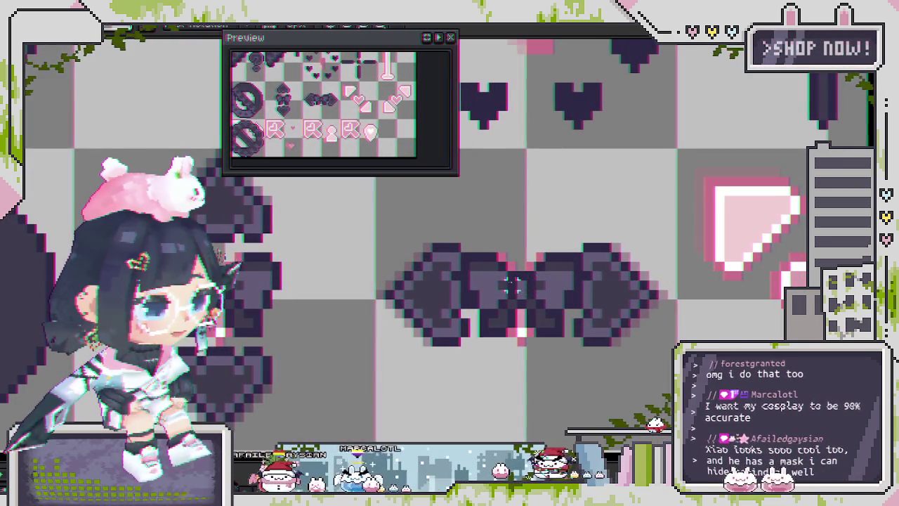
scroll(509, 281, "down", 2)
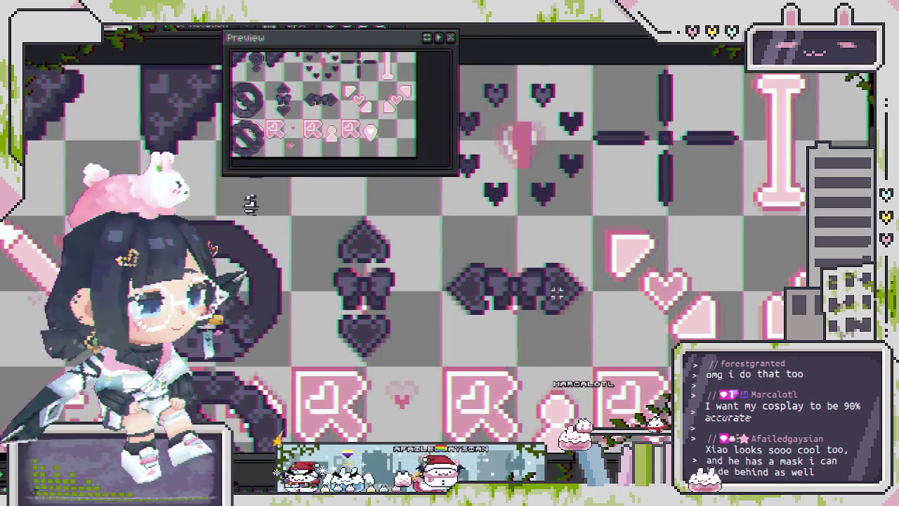
scroll(555, 289, "down", 1)
scroll(555, 289, "down", 1)
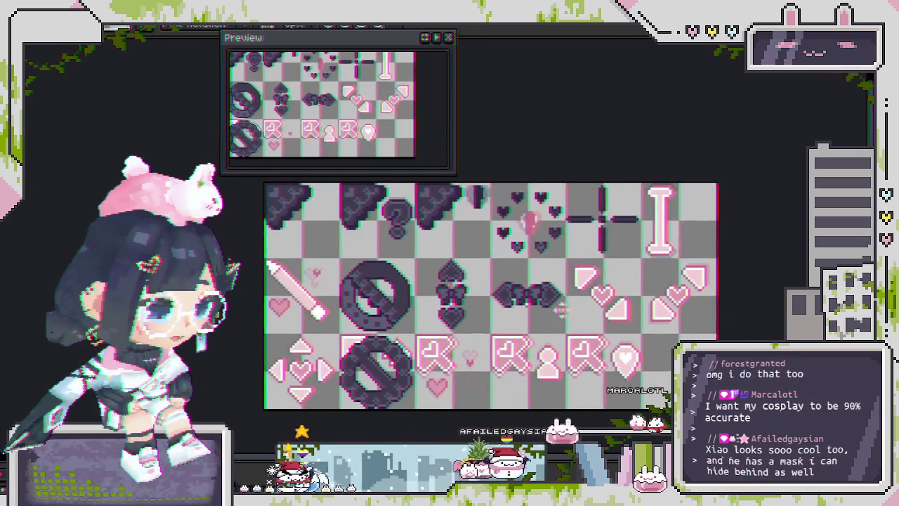
left_click_drag(527, 317, 504, 316)
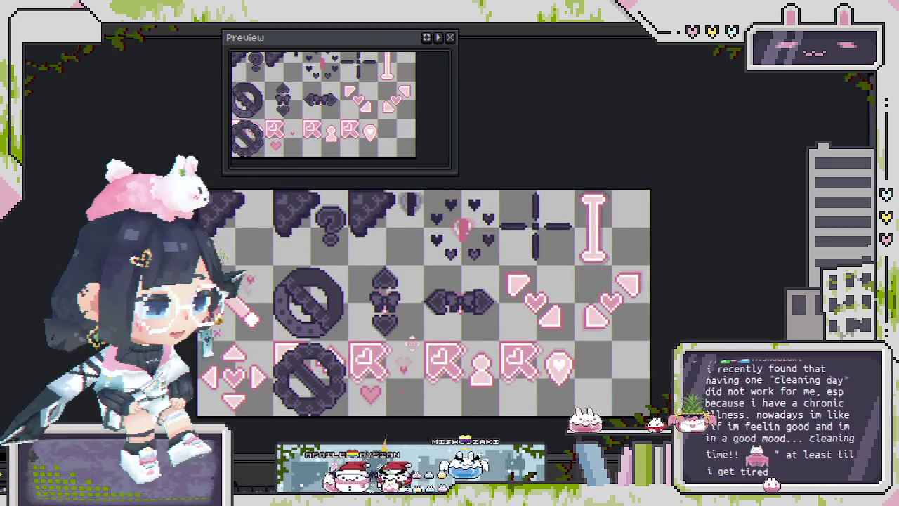
scroll(553, 358, "up", 3)
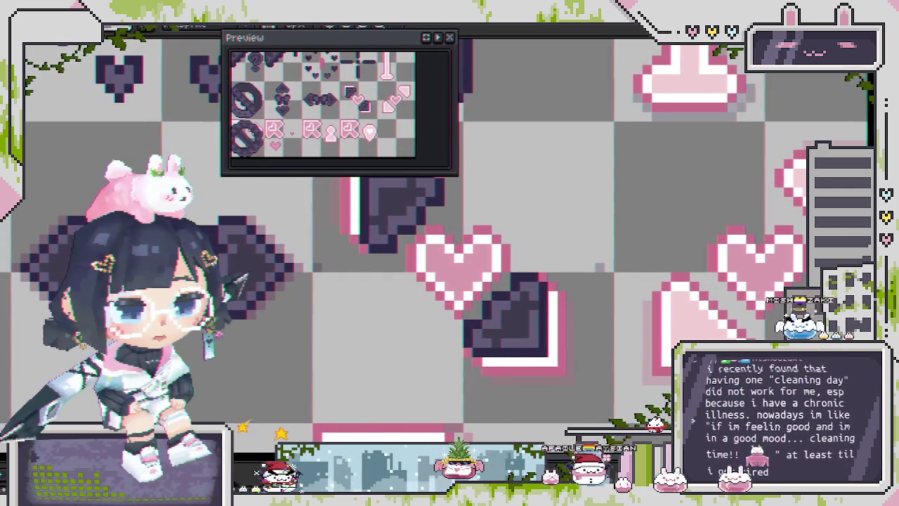
scroll(665, 325, "right", 2)
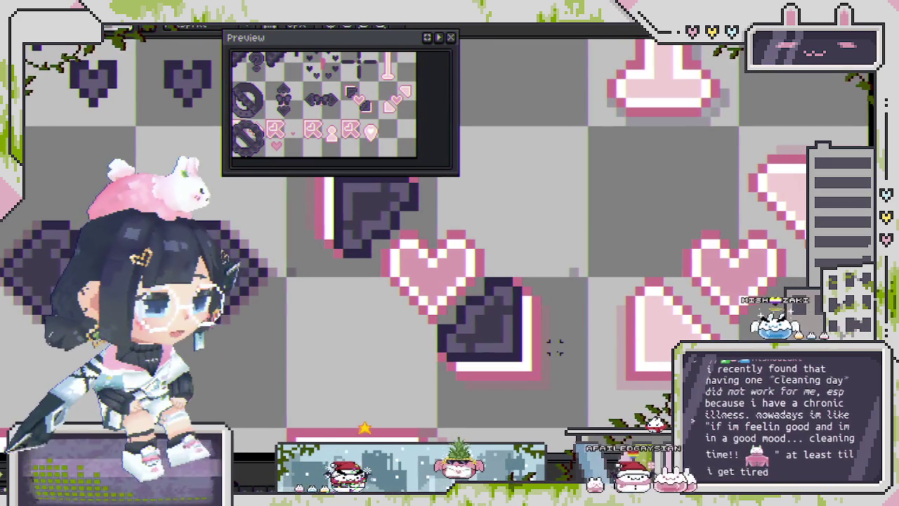
scroll(489, 380, "right", 2)
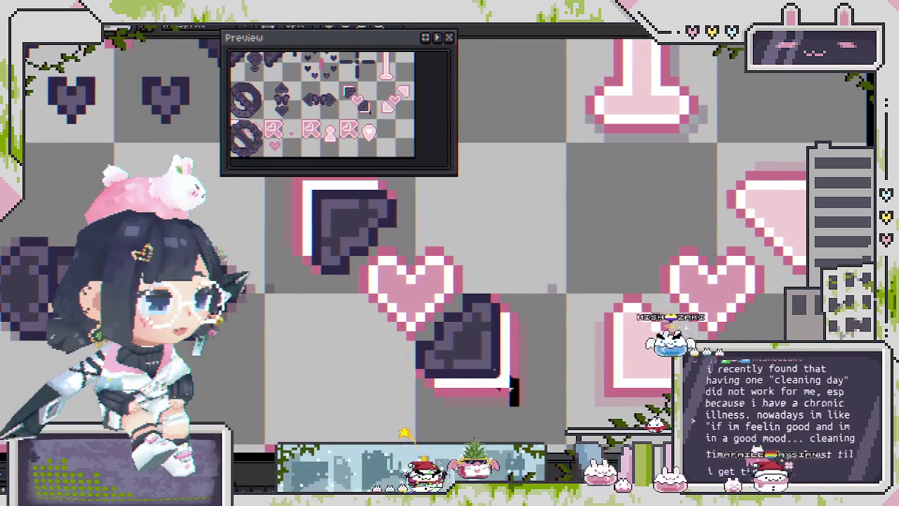
left_click(450, 340)
key("Return")
key("ctrl+d")
scroll(399, 395, "up", 3)
scroll(398, 395, "left", 2)
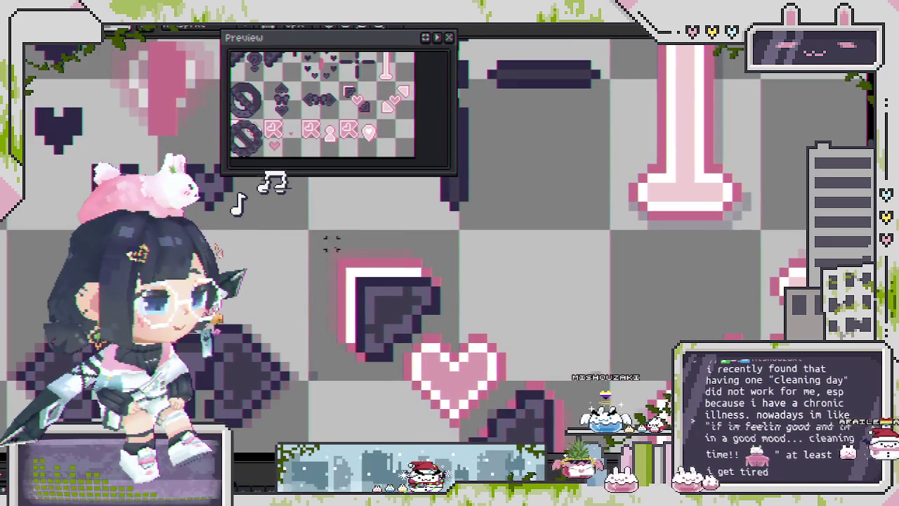
left_click(431, 351)
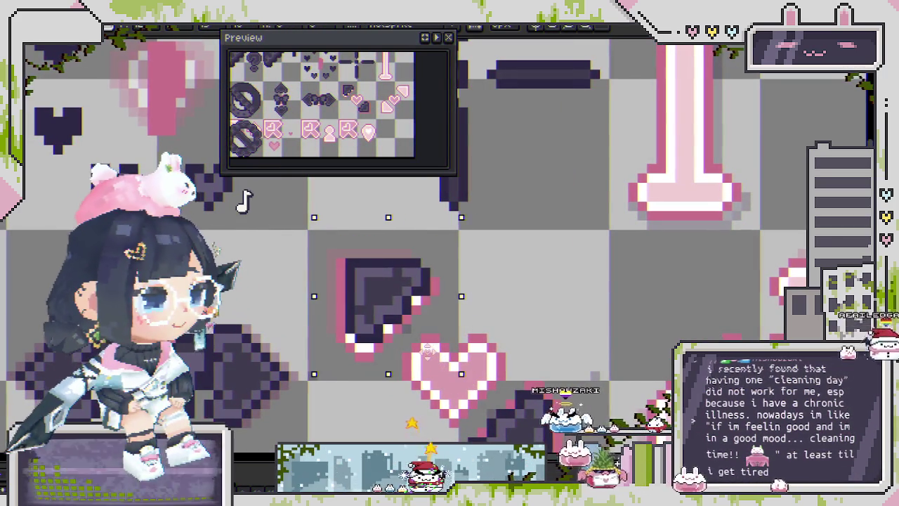
scroll(421, 289, "down", 2)
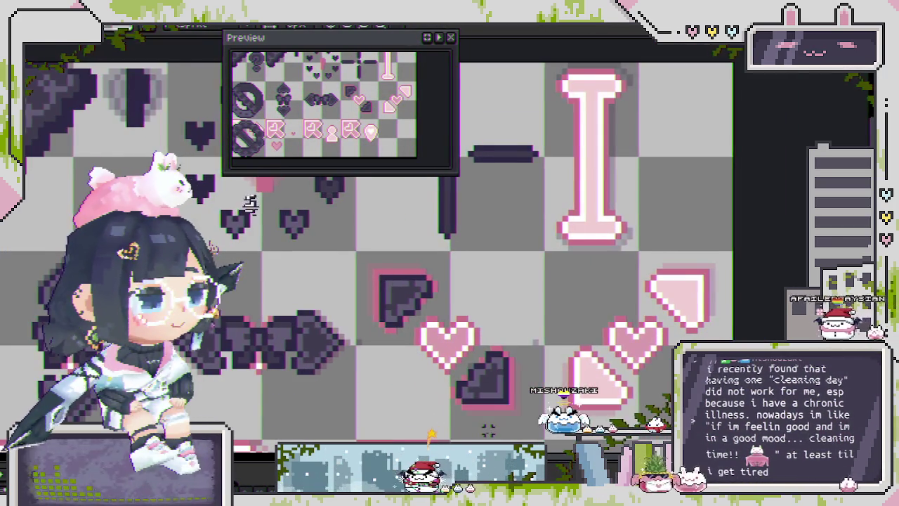
scroll(469, 350, "up", 2)
scroll(469, 325, "up", 2)
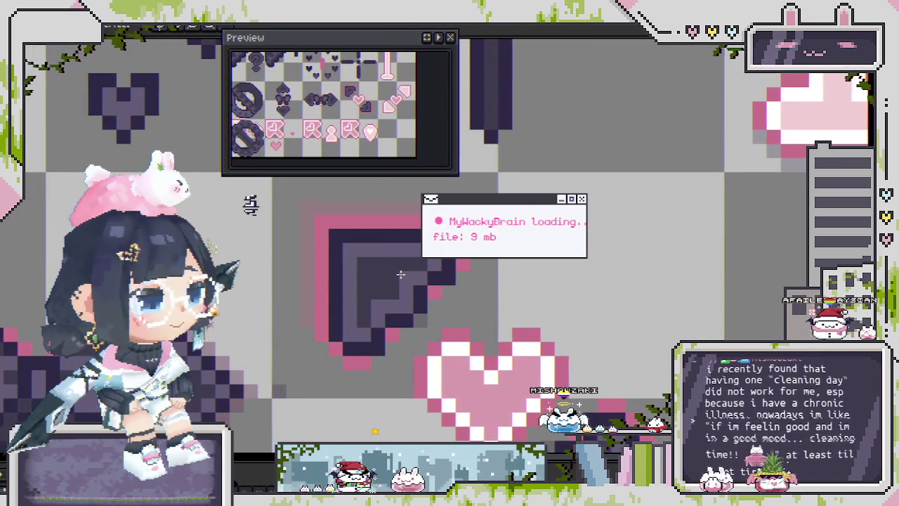
scroll(408, 281, "down", 2)
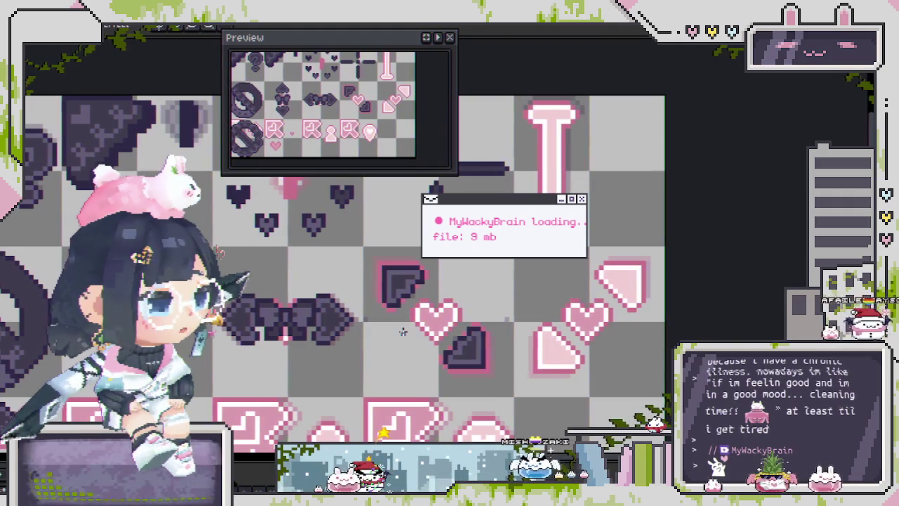
left_click_drag(246, 202, 514, 280)
mouse_move(673, 406)
left_mouse_down()
mouse_move(497, 342)
mouse_move(490, 318)
left_mouse_up()
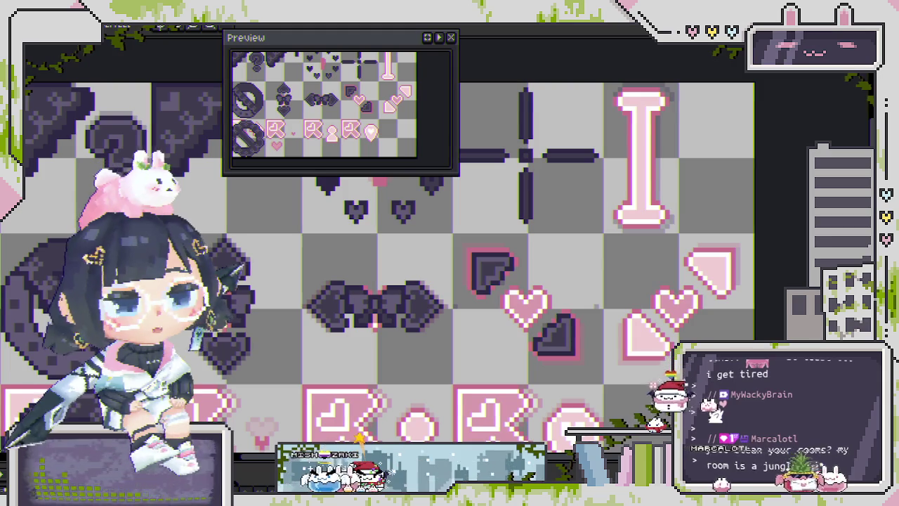
scroll(481, 232, "down", 1)
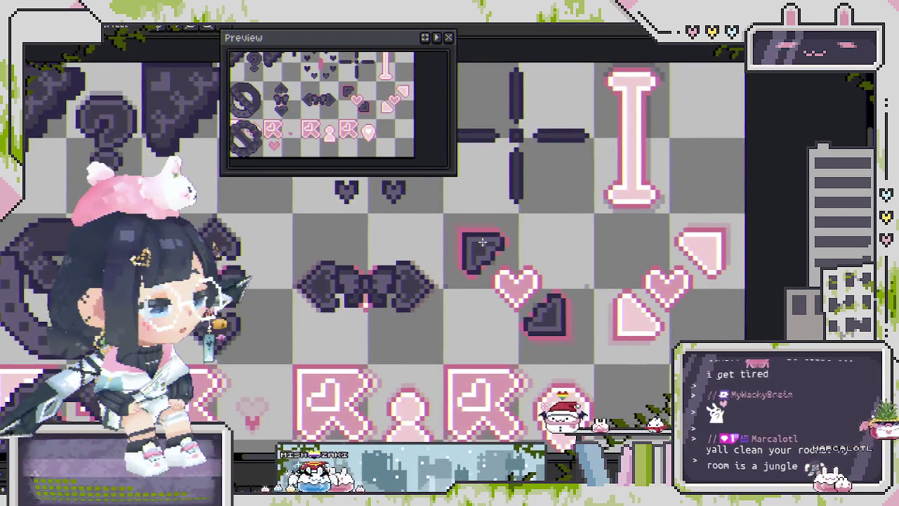
Select a block of the dark corner sprite and nudge it up one pixel
scroll(499, 259, "up", 1)
scroll(520, 277, "up", 1)
scroll(562, 302, "up", 1)
scroll(611, 337, "down", 1)
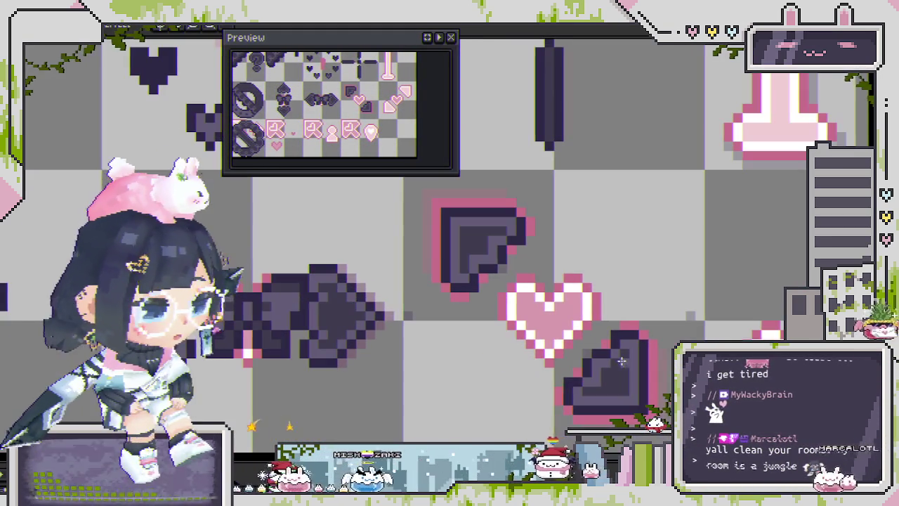
scroll(547, 316, "down", 2)
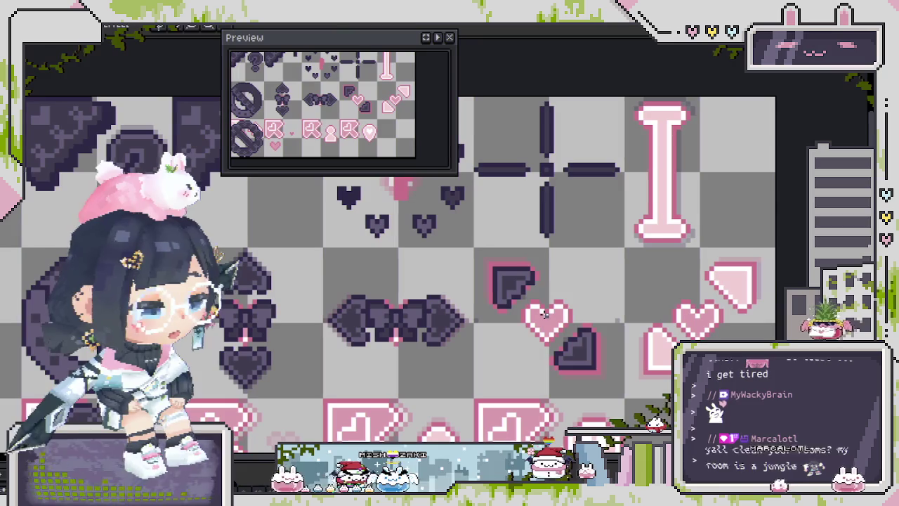
scroll(545, 314, "up", 1)
scroll(488, 261, "up", 2)
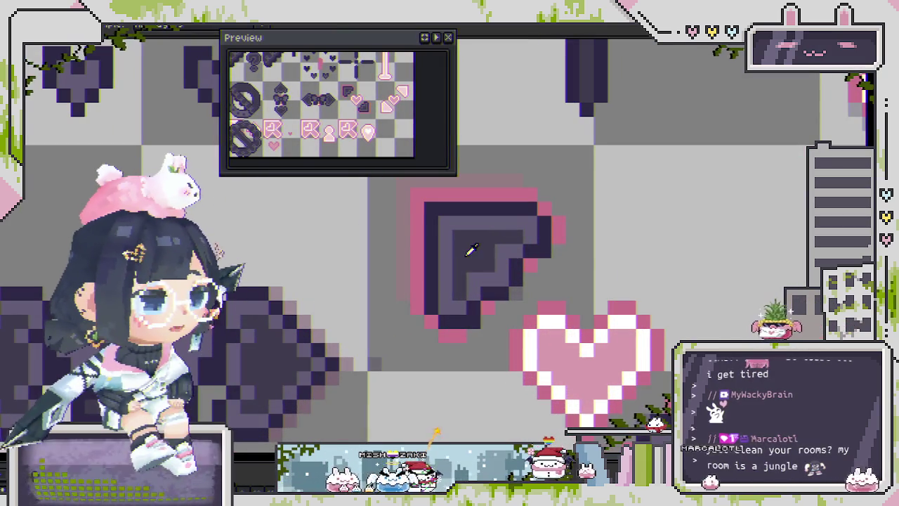
scroll(506, 253, "down", 2)
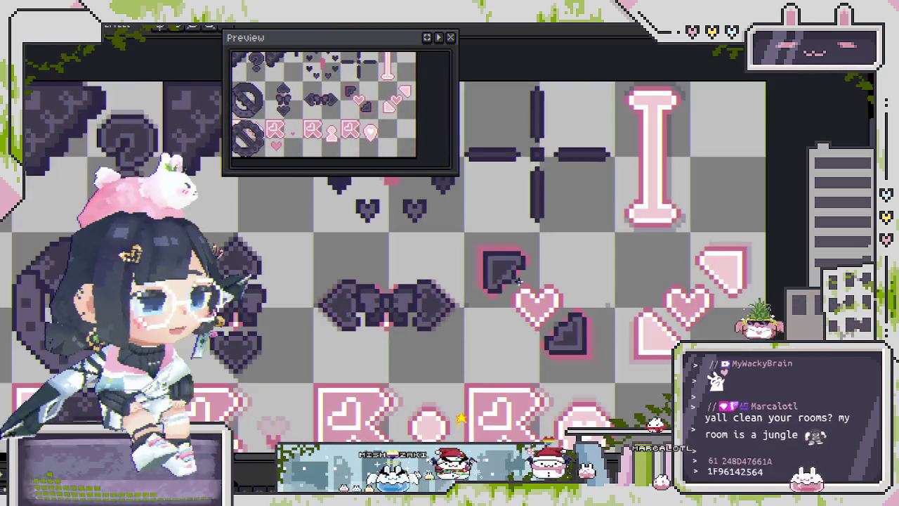
scroll(553, 343, "up", 1)
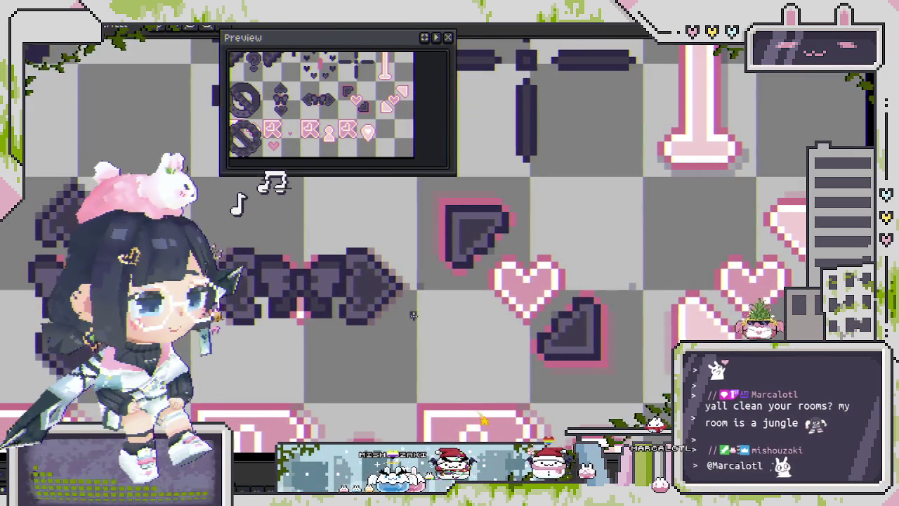
scroll(413, 315, "down", 1)
scroll(414, 316, "down", 1)
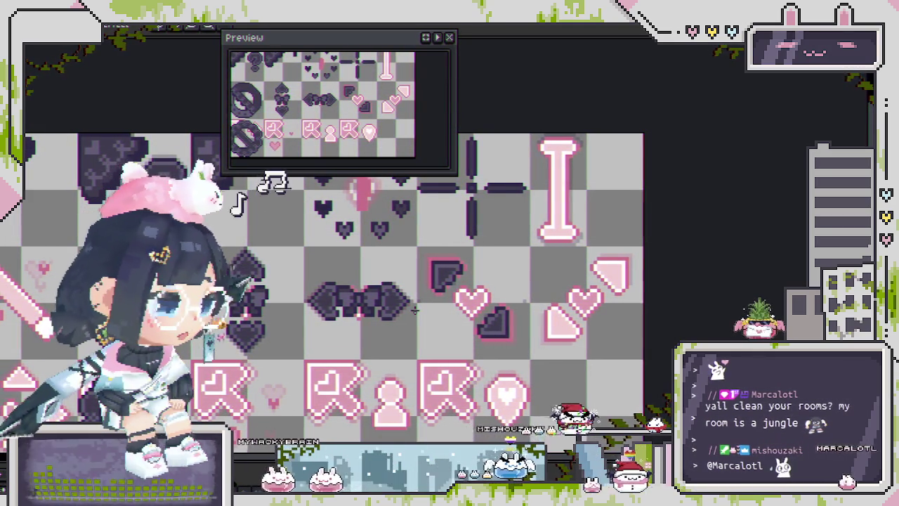
scroll(419, 307, "up", 1)
scroll(443, 317, "up", 1)
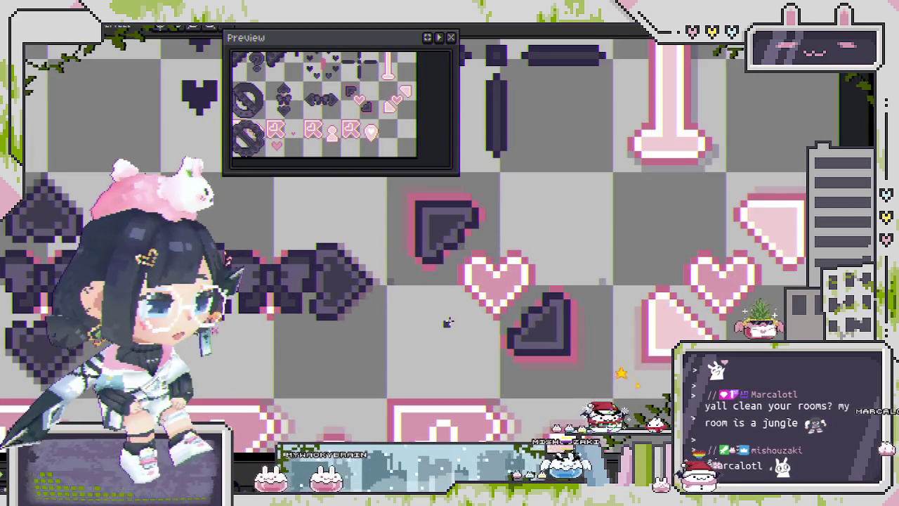
scroll(402, 204, "up", 1)
scroll(403, 204, "up", 1)
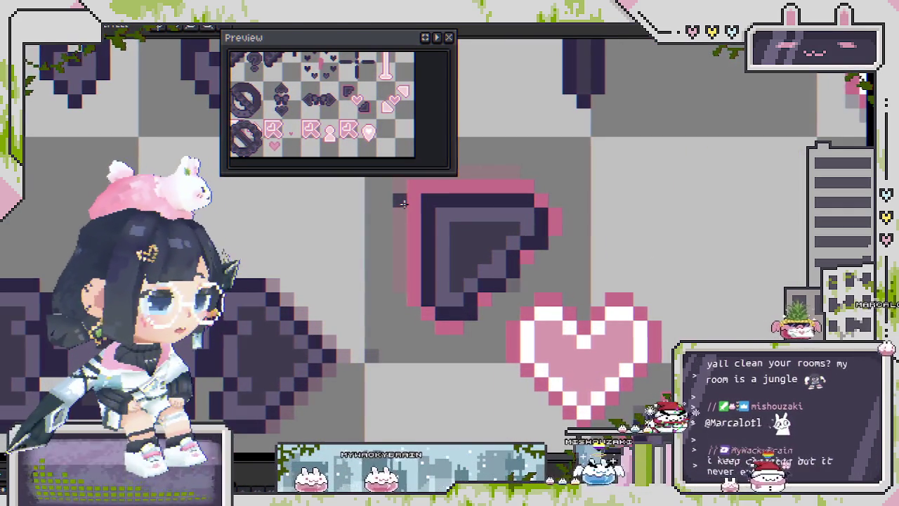
left_click_drag(413, 204, 482, 337)
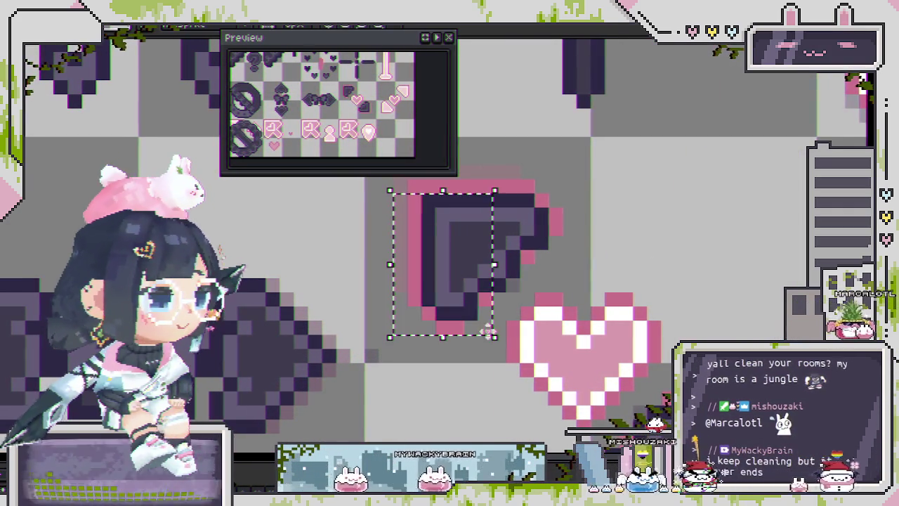
key("ctrl+d")
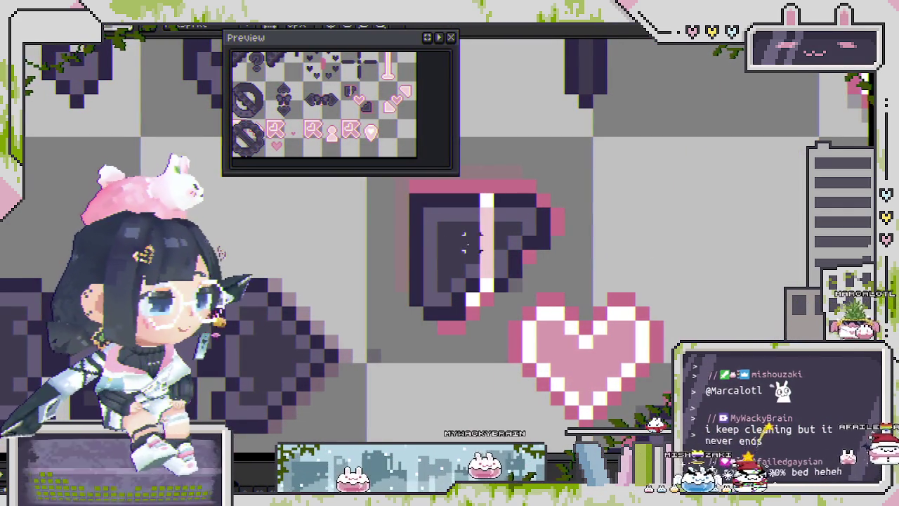
left_click_drag(407, 193, 576, 264)
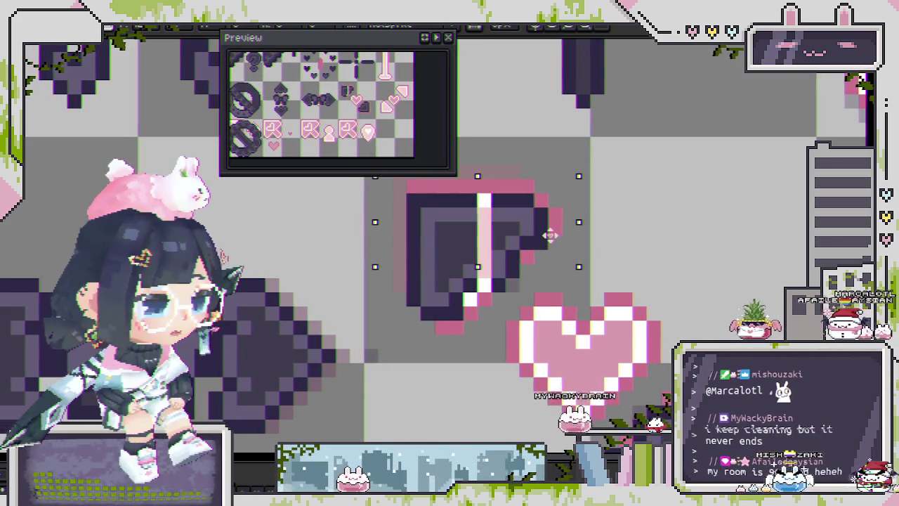
left_click_drag(549, 236, 549, 230)
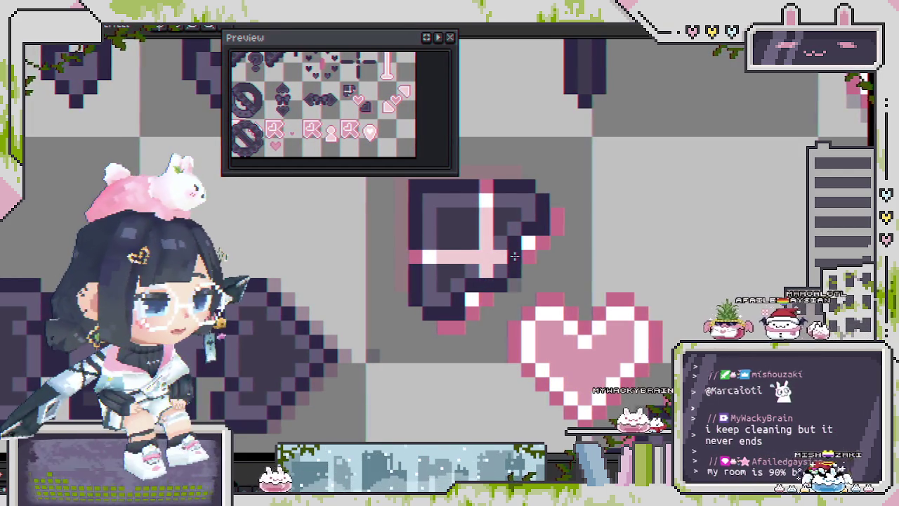
Paint over the corner sprite's inner pink highlight lines in dark purple
scroll(495, 260, "up", 1)
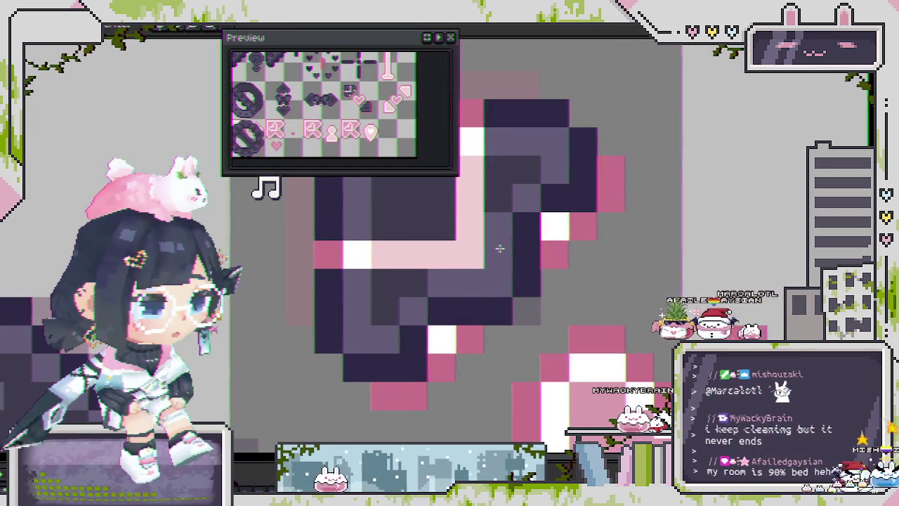
scroll(497, 266, "down", 1)
left_click(486, 204)
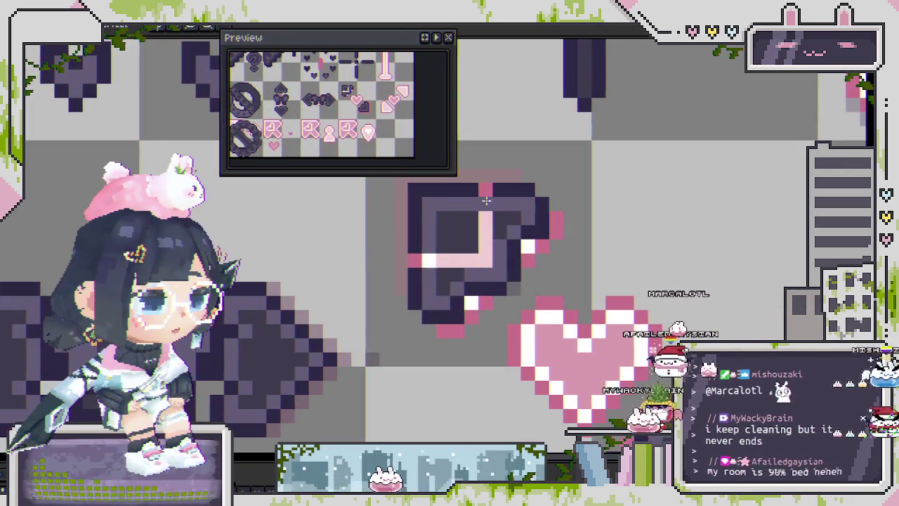
left_click_drag(428, 261, 415, 254)
left_click(484, 191)
left_click(489, 219)
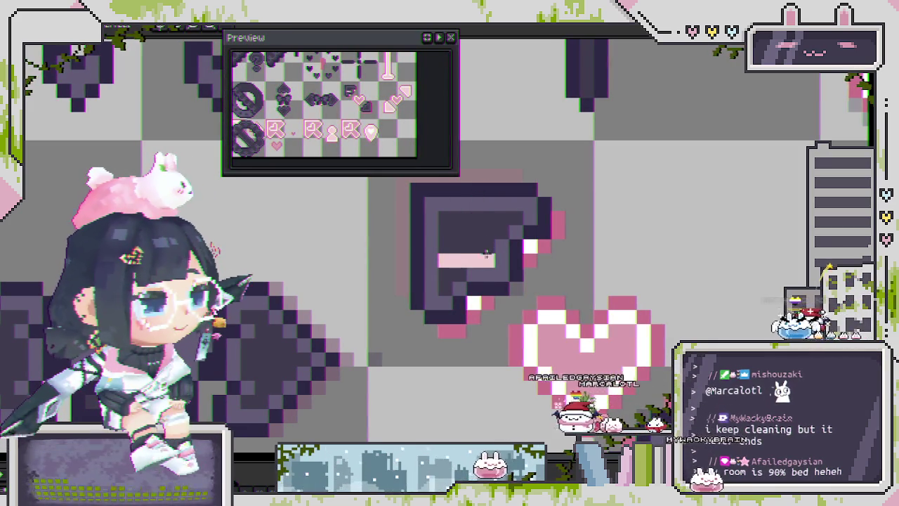
left_click_drag(492, 261, 445, 257)
scroll(468, 309, "down", 2)
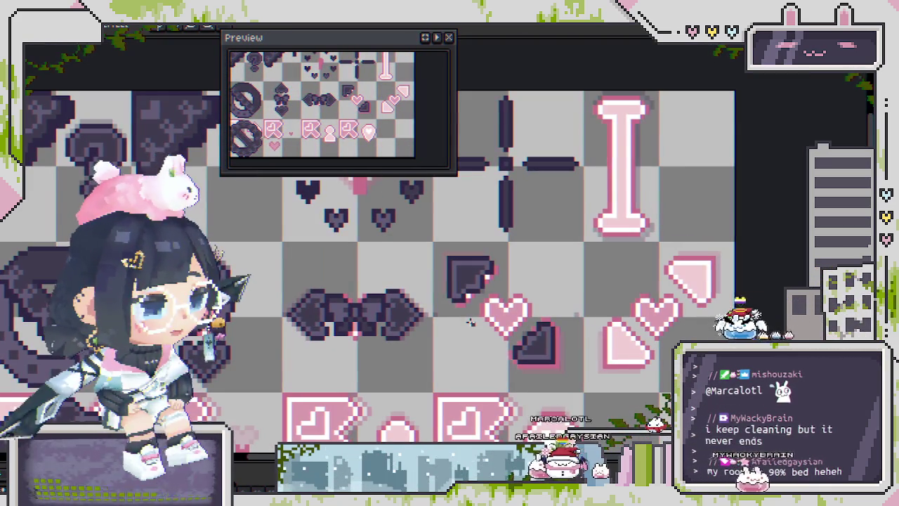
scroll(468, 292, "up", 2)
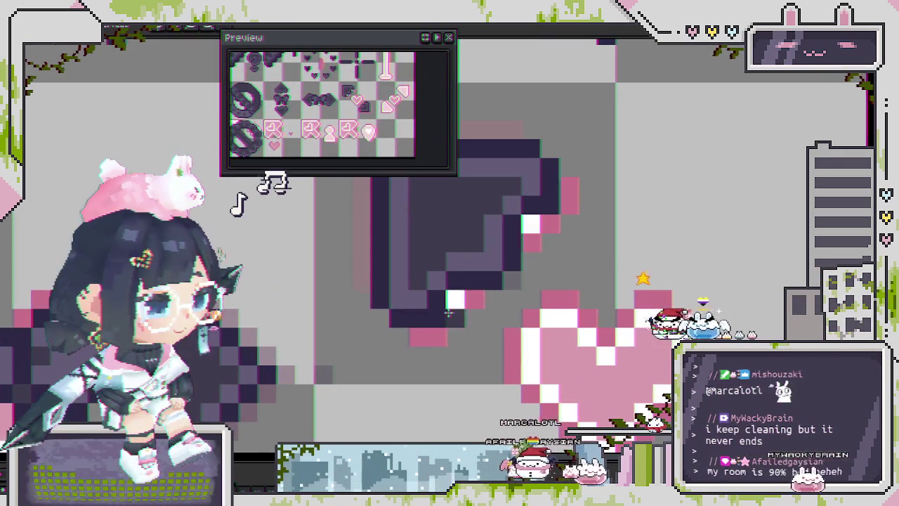
scroll(551, 210, "down", 2)
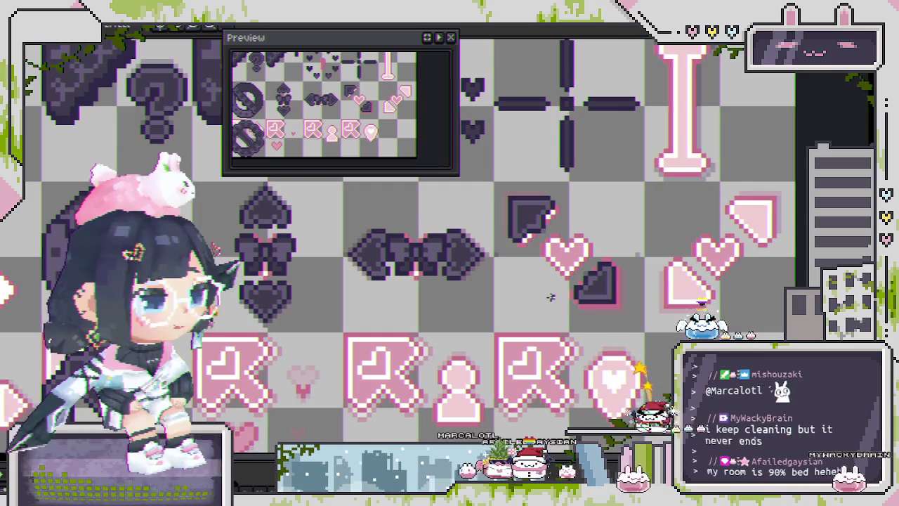
scroll(517, 234, "up", 2)
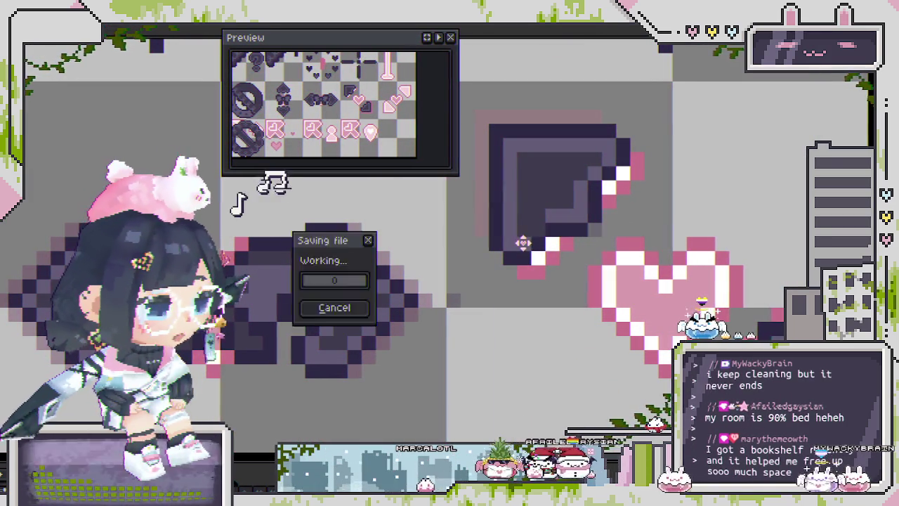
Centre the view on the dark corner sprite and marquee its right-hand section
left_click_drag(523, 243, 458, 249)
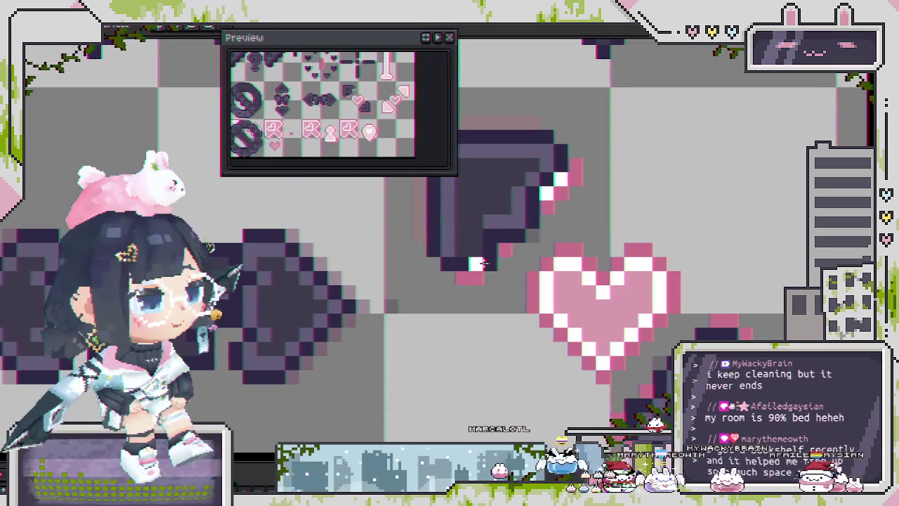
scroll(484, 266, "down", 2)
scroll(516, 274, "up", 2)
scroll(518, 275, "up", 1)
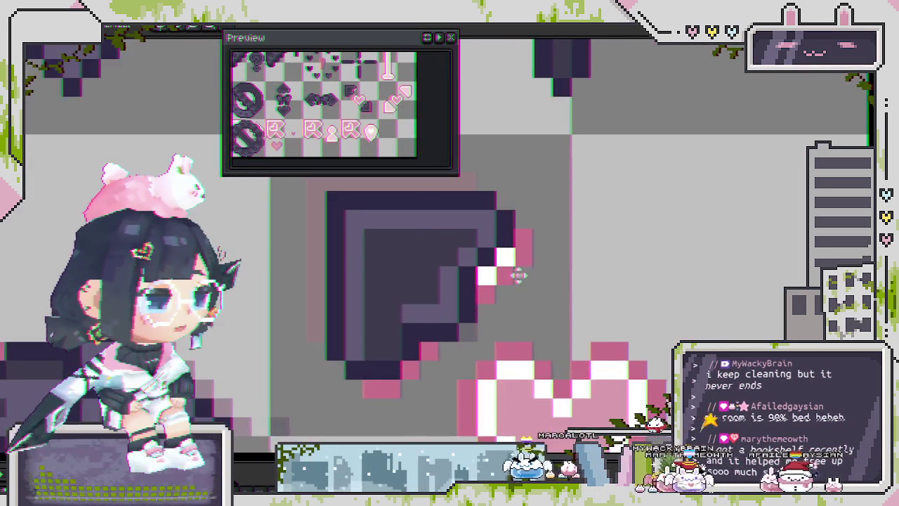
left_click_drag(518, 275, 587, 261)
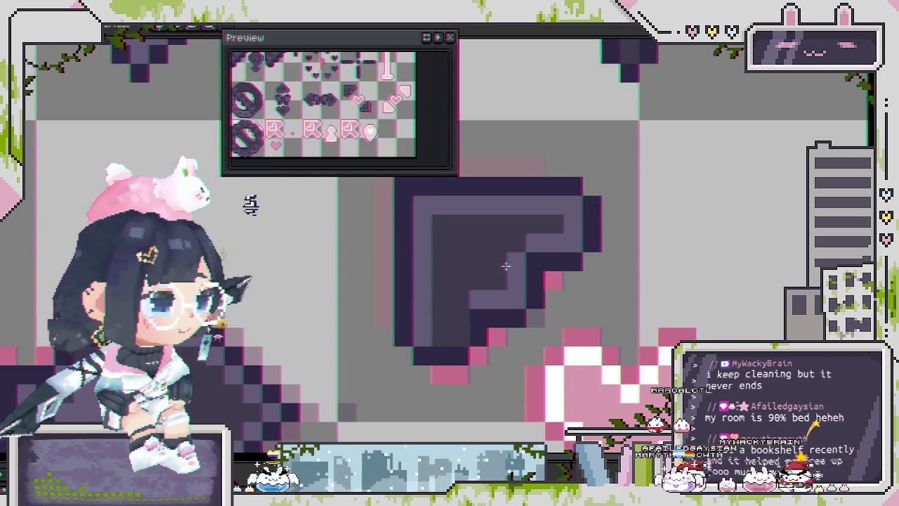
scroll(505, 262, "down", 3)
scroll(491, 281, "up", 2)
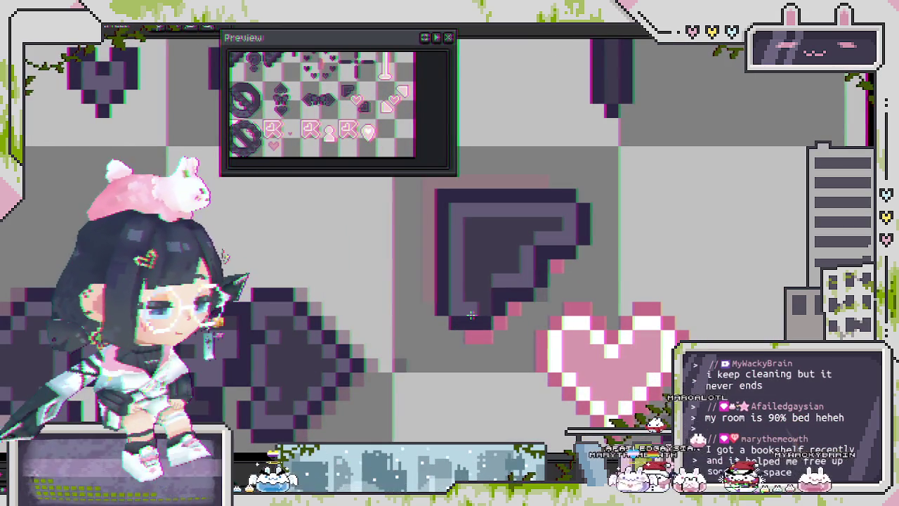
scroll(485, 295, "down", 3)
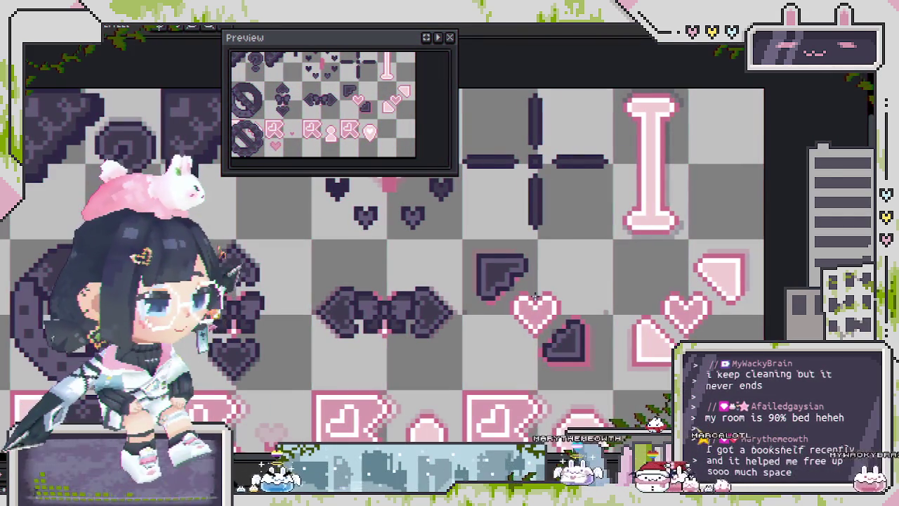
scroll(534, 274, "up", 1)
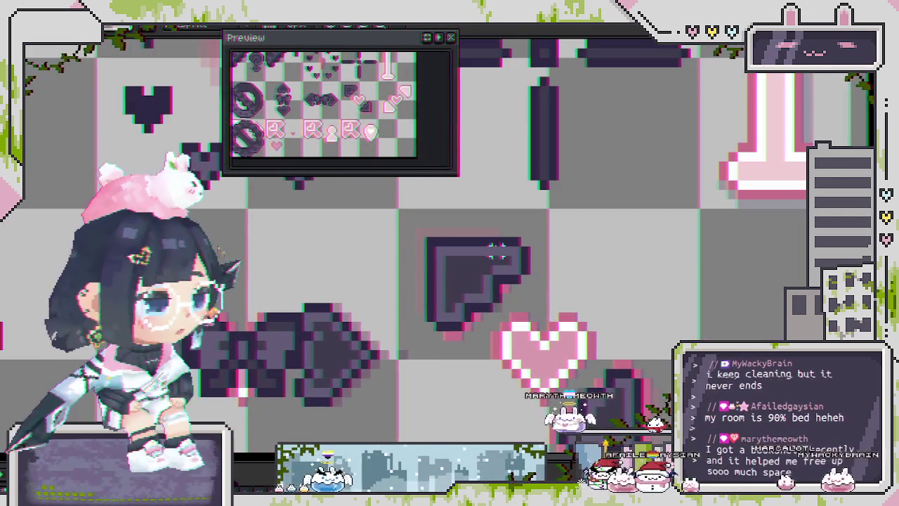
scroll(533, 274, "up", 2)
scroll(520, 261, "up", 1)
left_click_drag(502, 242, 646, 416)
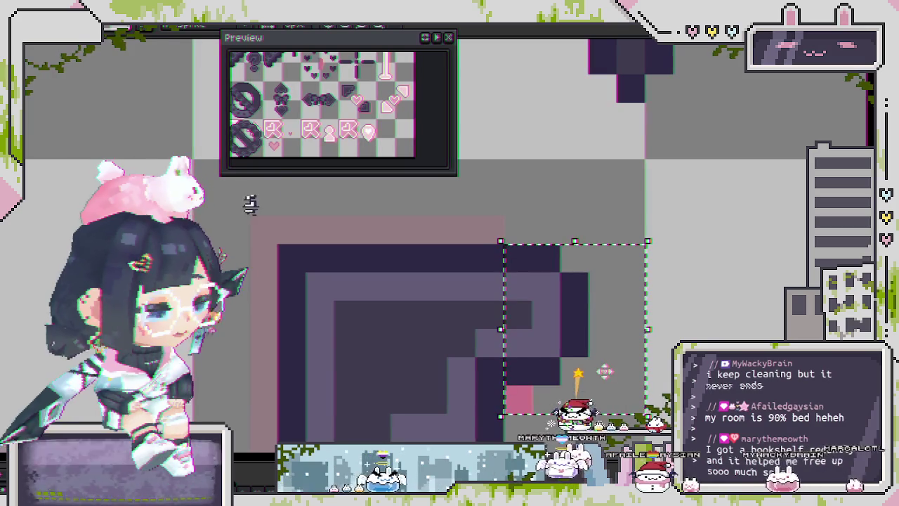
Shift the selected section to reshape the corner sprite's right edge and commit it
scroll(624, 261, "down", 2)
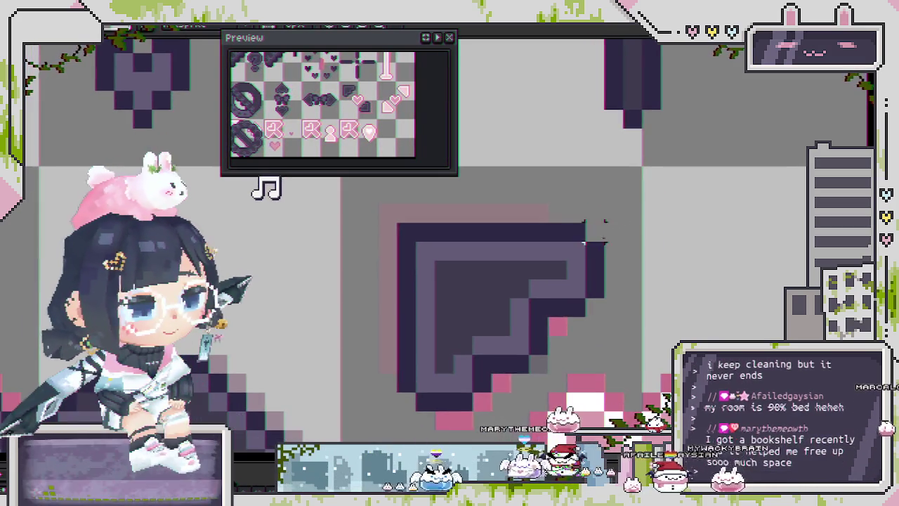
mouse_move(604, 261)
left_mouse_down()
mouse_move(592, 306)
mouse_move(578, 306)
left_mouse_up()
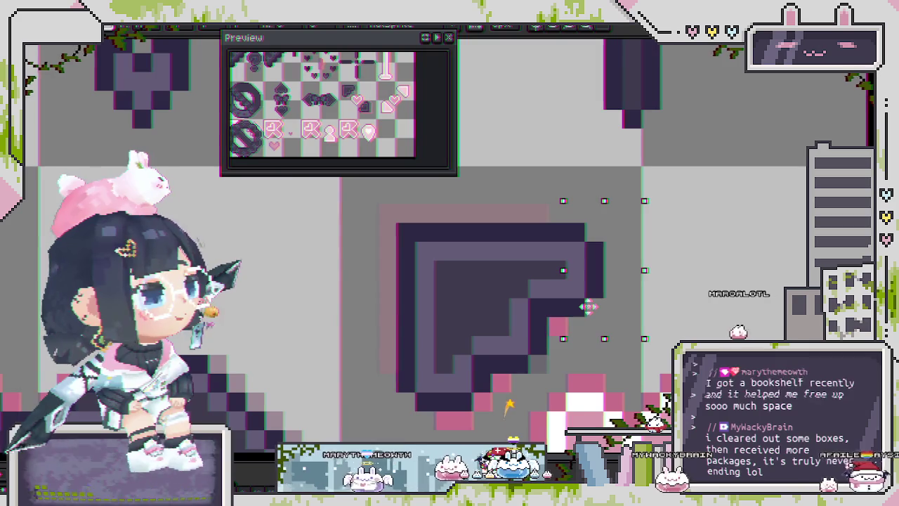
key("b")
scroll(450, 316, "down", 2)
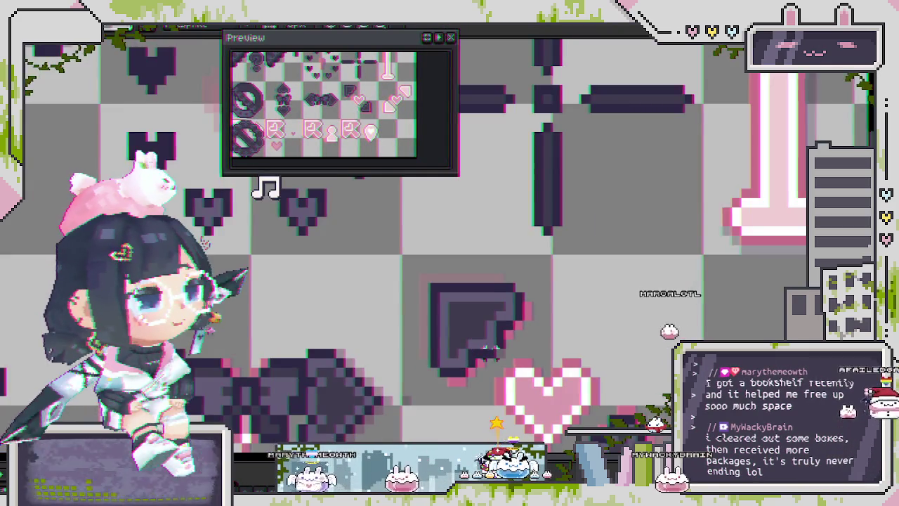
scroll(456, 312, "up", 2)
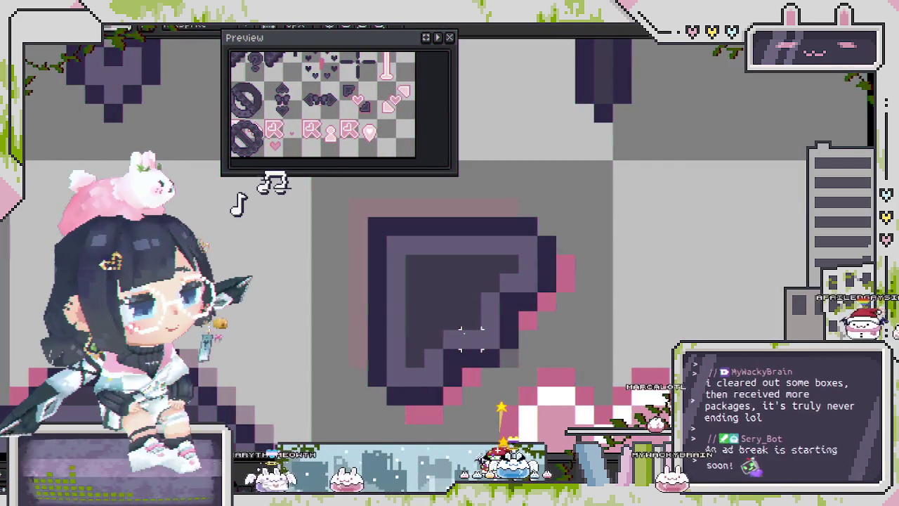
scroll(469, 306, "down", 1)
scroll(506, 327, "down", 1)
left_click_drag(505, 327, 517, 291)
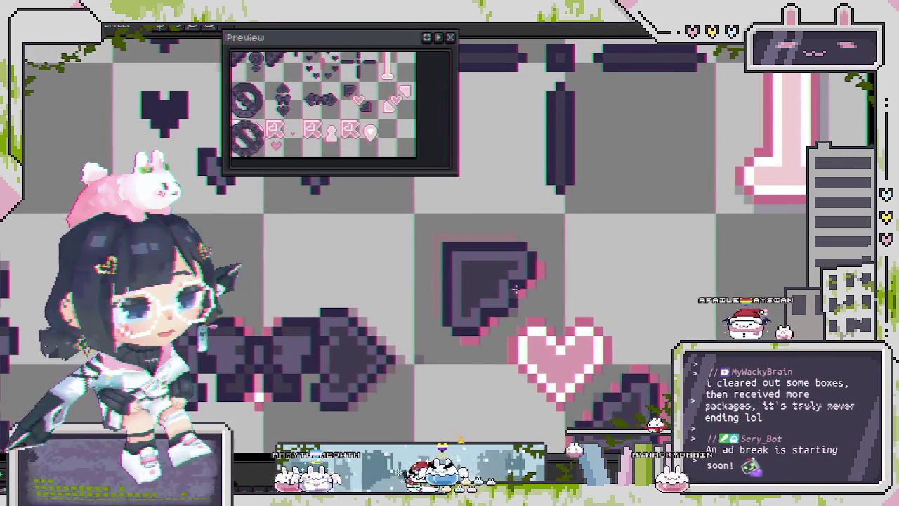
scroll(514, 301, "up", 1)
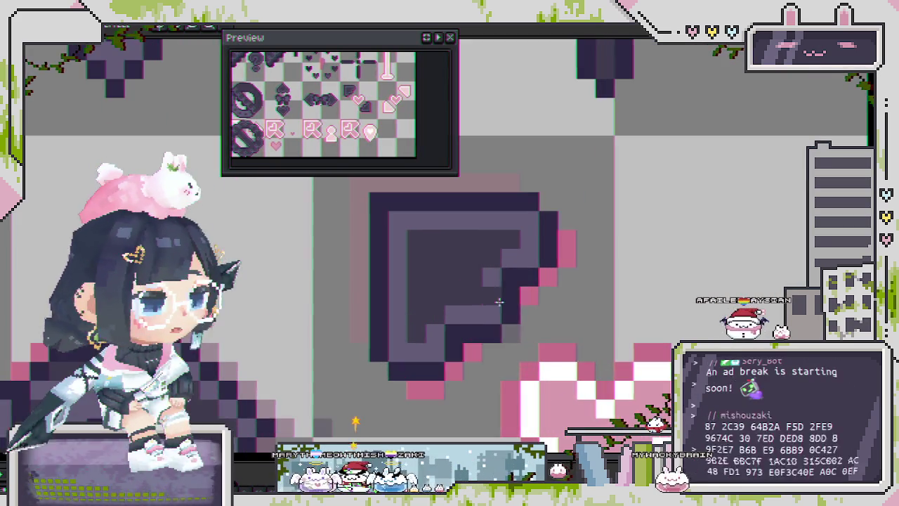
scroll(504, 290, "down", 1)
scroll(504, 290, "down", 1)
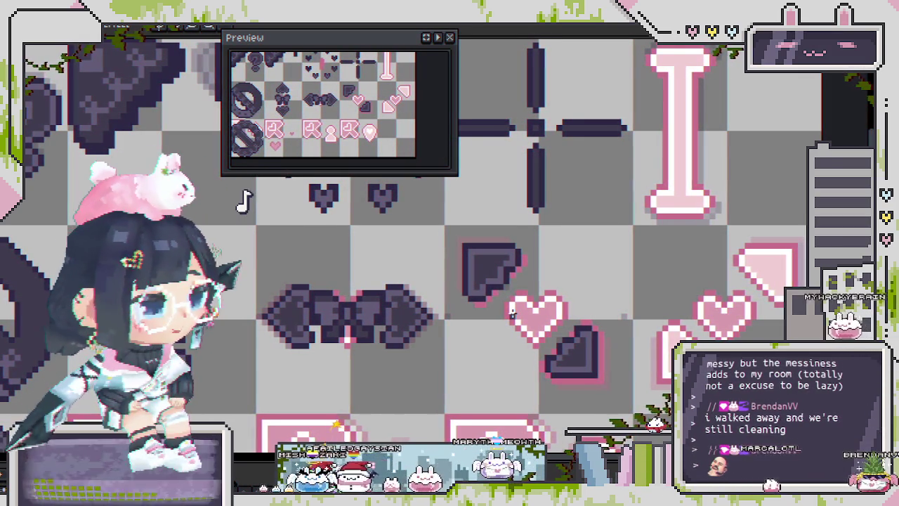
Draw pink outline pixels along the corner piece's diagonal edge
scroll(504, 265, "up", 1)
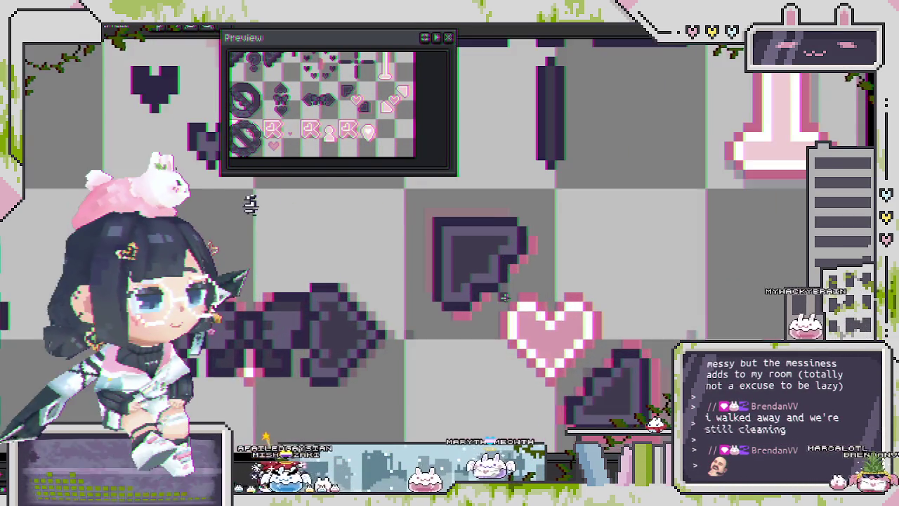
scroll(495, 267, "up", 1)
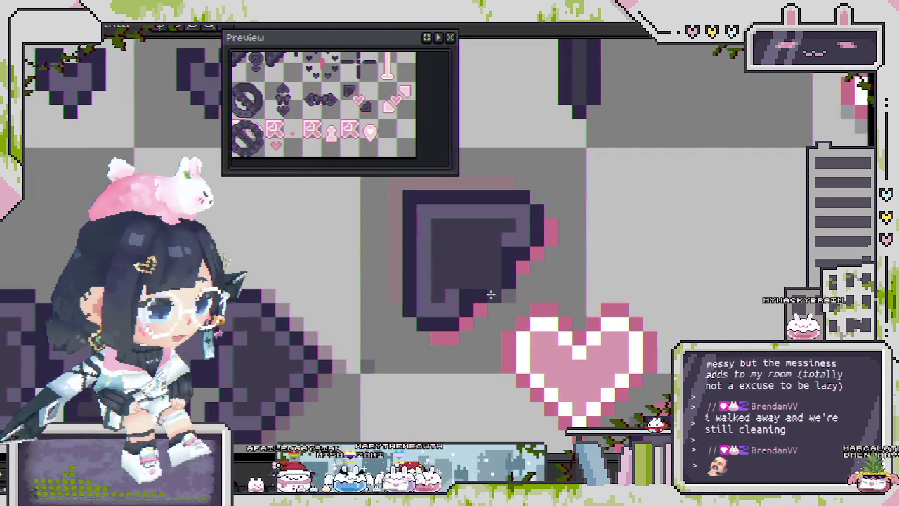
scroll(488, 298, "down", 2)
scroll(484, 302, "up", 1)
scroll(477, 309, "up", 1)
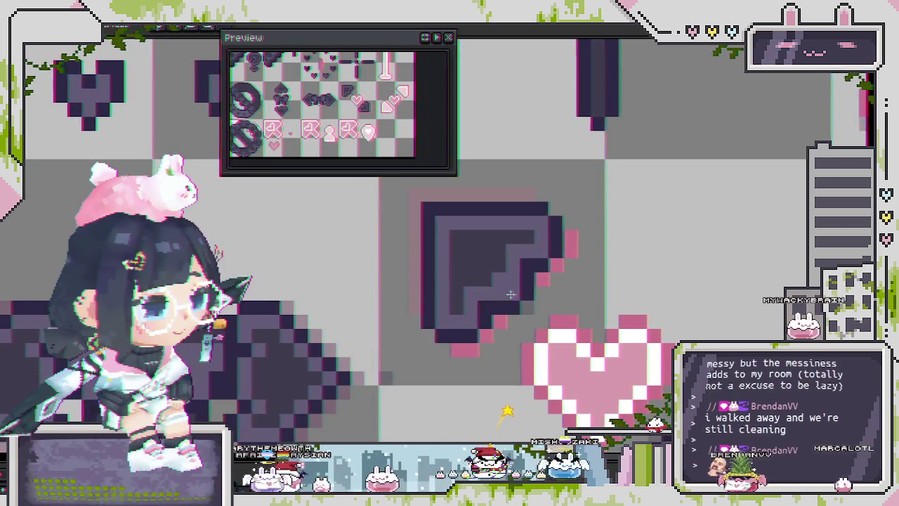
scroll(500, 292, "down", 2)
scroll(505, 281, "up", 1)
scroll(510, 273, "up", 1)
scroll(511, 270, "up", 2)
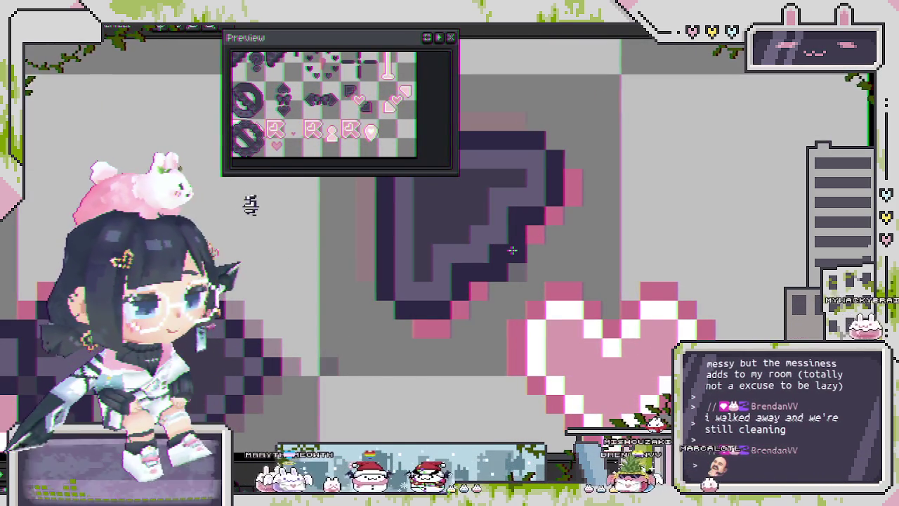
left_click_drag(510, 250, 479, 280)
scroll(472, 274, "down", 1)
scroll(464, 265, "up", 1)
scroll(458, 261, "down", 2)
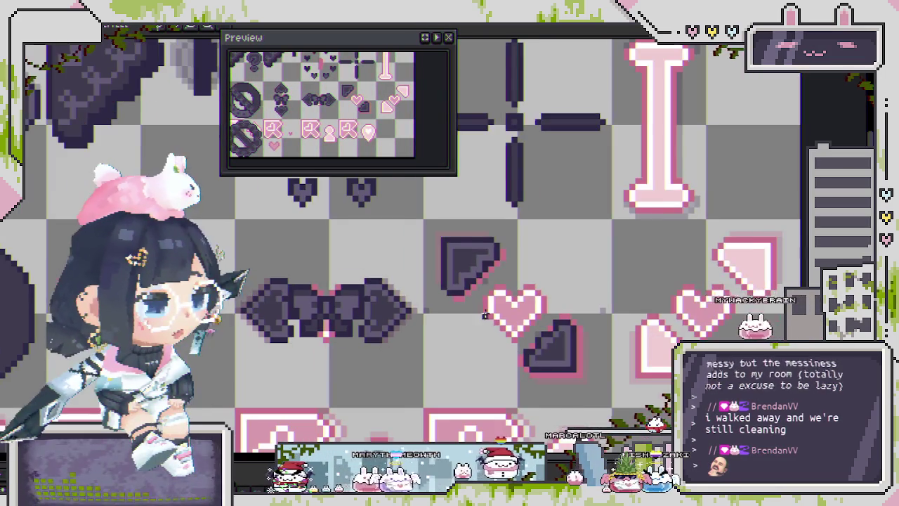
scroll(462, 246, "up", 2)
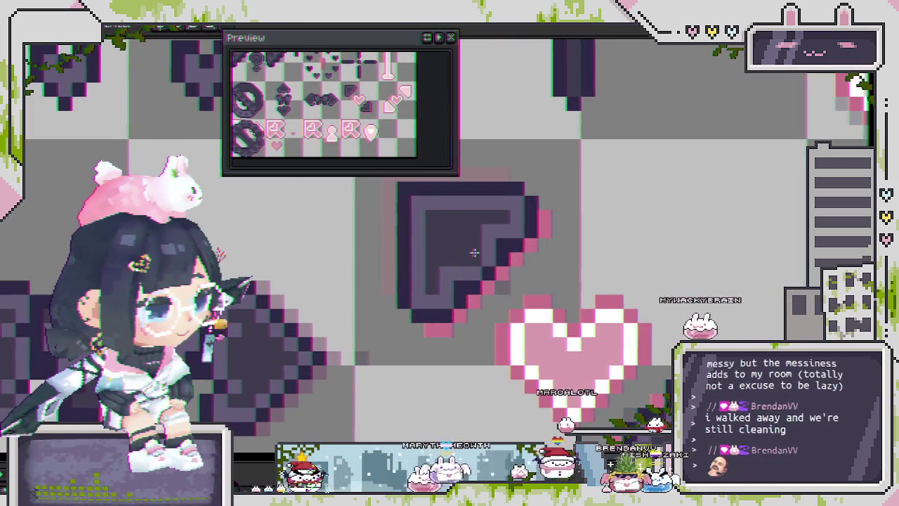
scroll(483, 287, "down", 2)
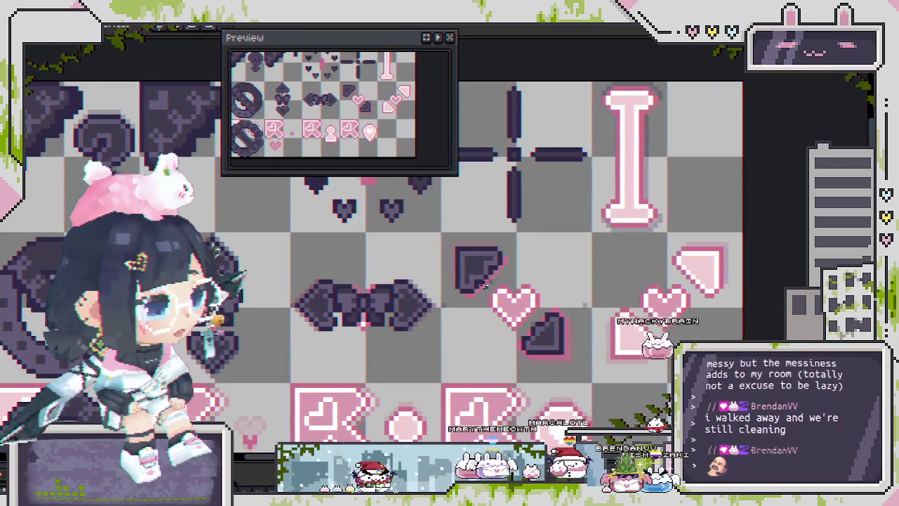
scroll(483, 288, "down", 1)
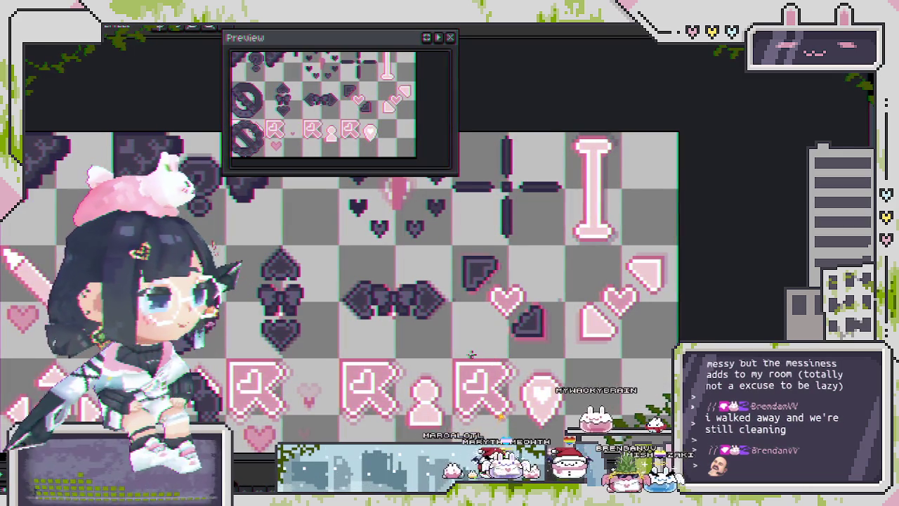
Add a pink pixel at the corner piece's lower-left edge
left_click_drag(472, 354, 519, 355)
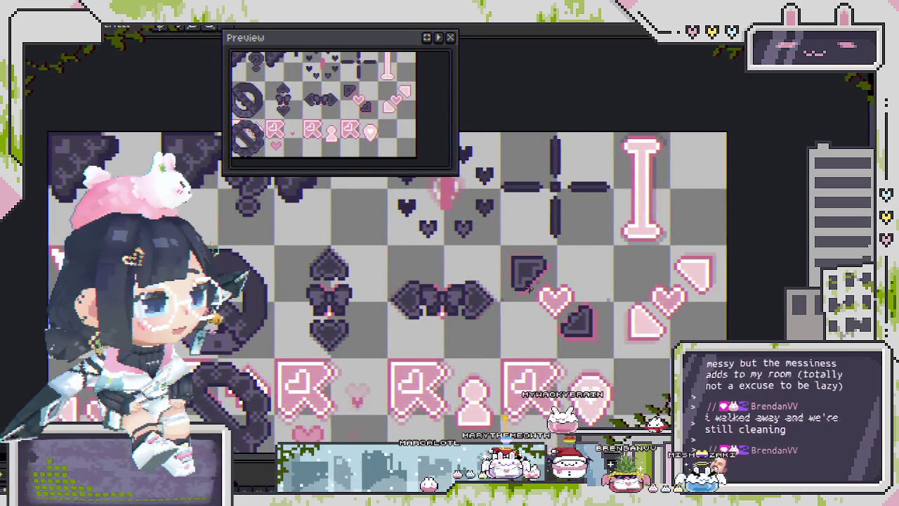
scroll(529, 288, "up", 1)
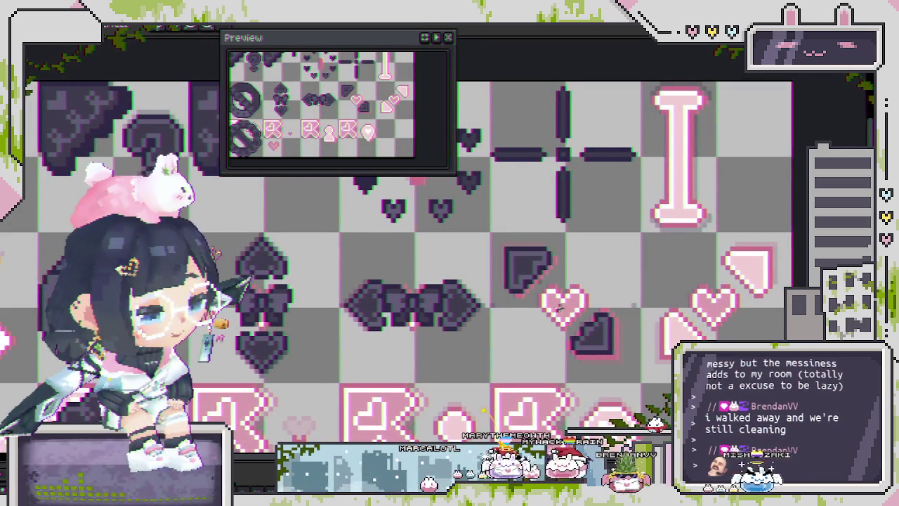
left_click_drag(561, 305, 500, 283)
scroll(446, 258, "up", 1)
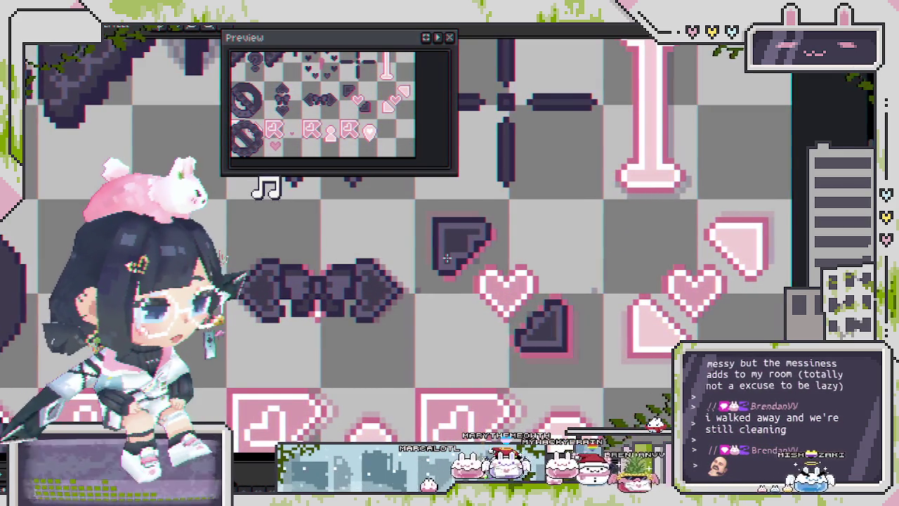
scroll(449, 254, "up", 2)
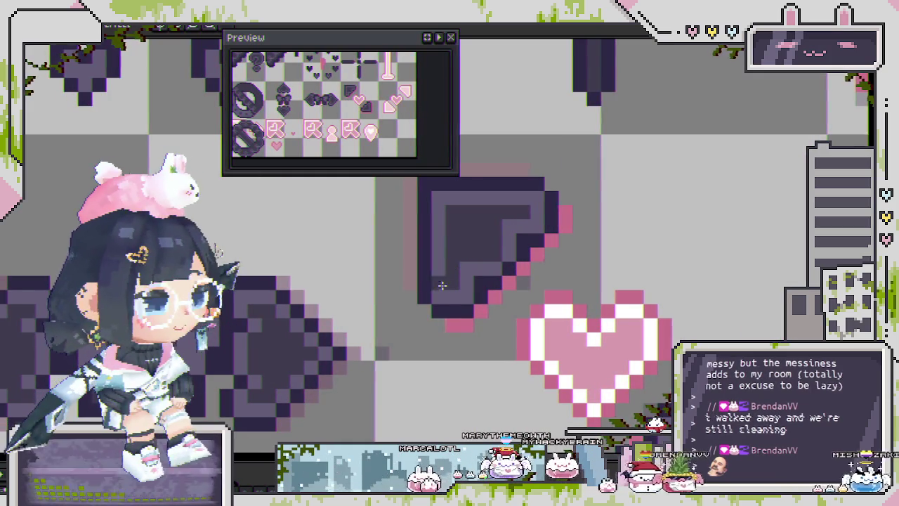
left_click(421, 294)
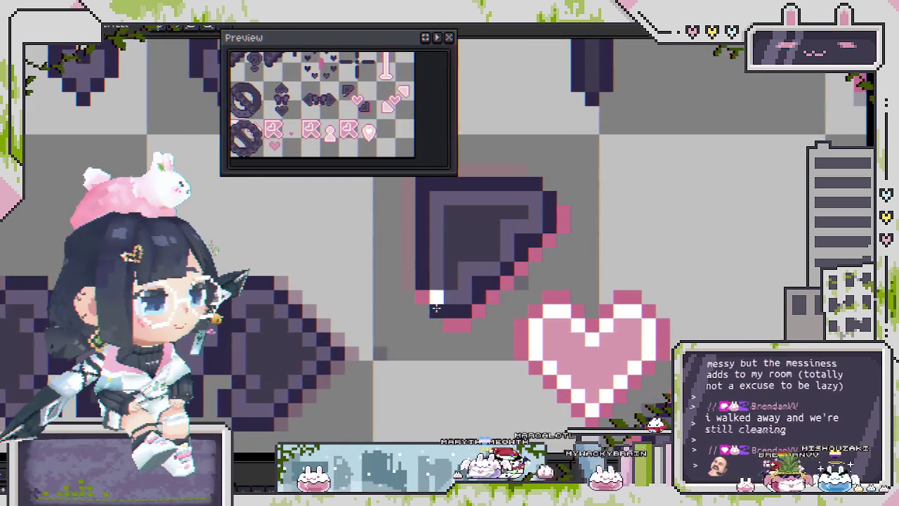
scroll(436, 307, "down", 2)
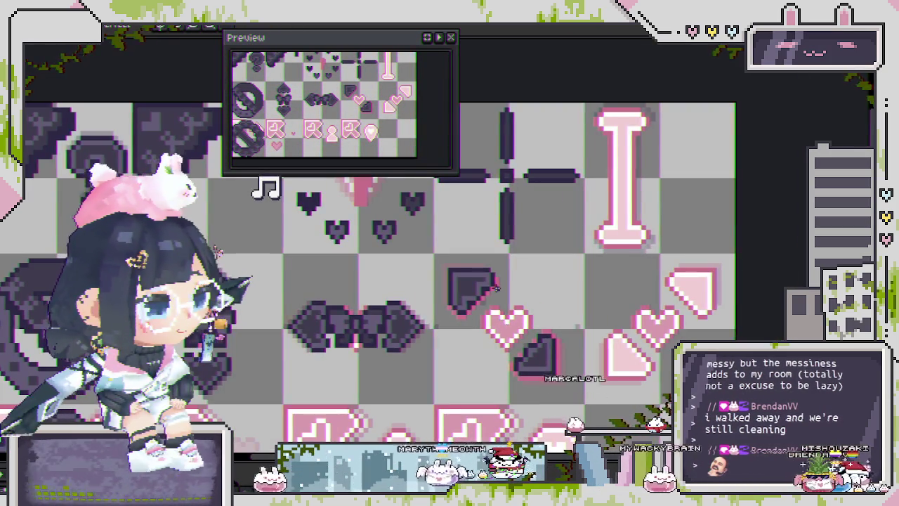
scroll(496, 287, "up", 1)
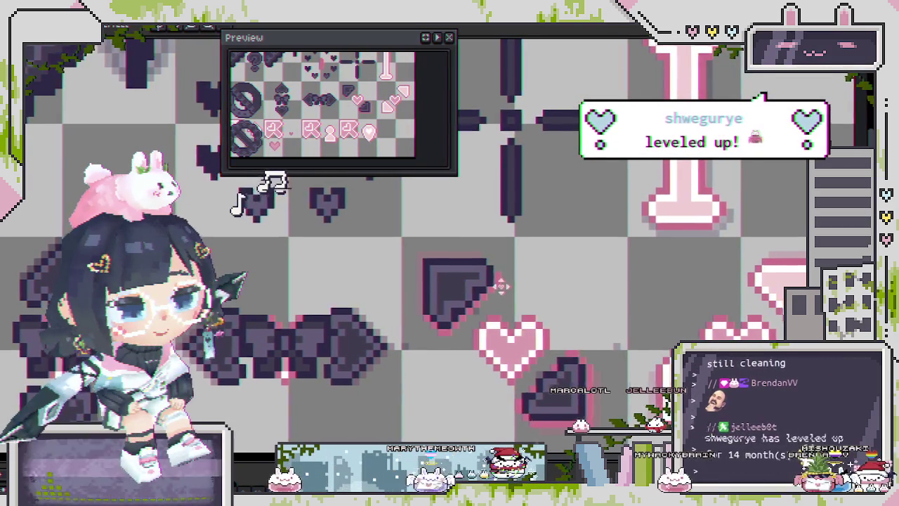
scroll(632, 280, "down", 1)
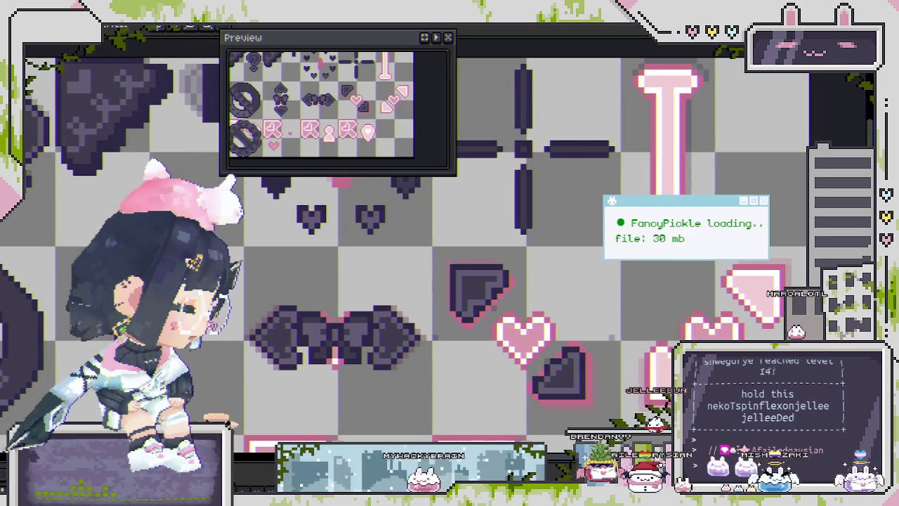
scroll(470, 343, "up", 1)
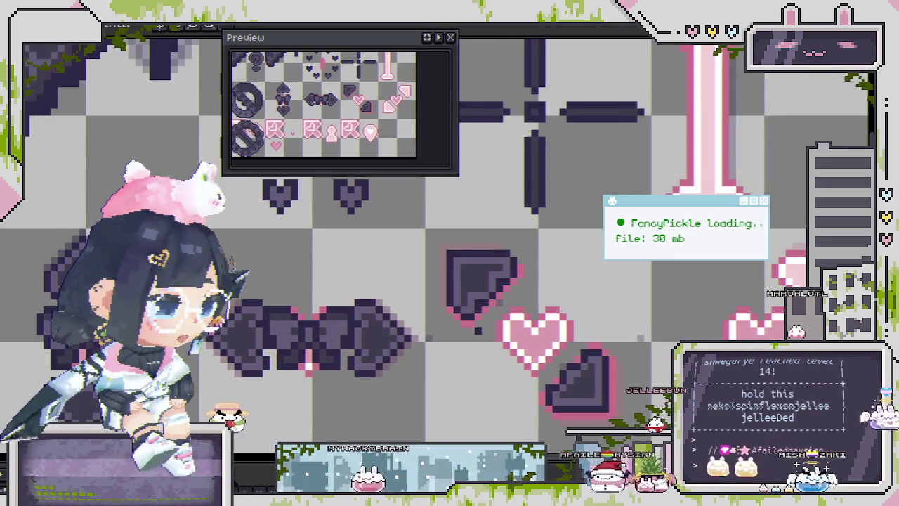
left_click_drag(489, 298, 469, 293)
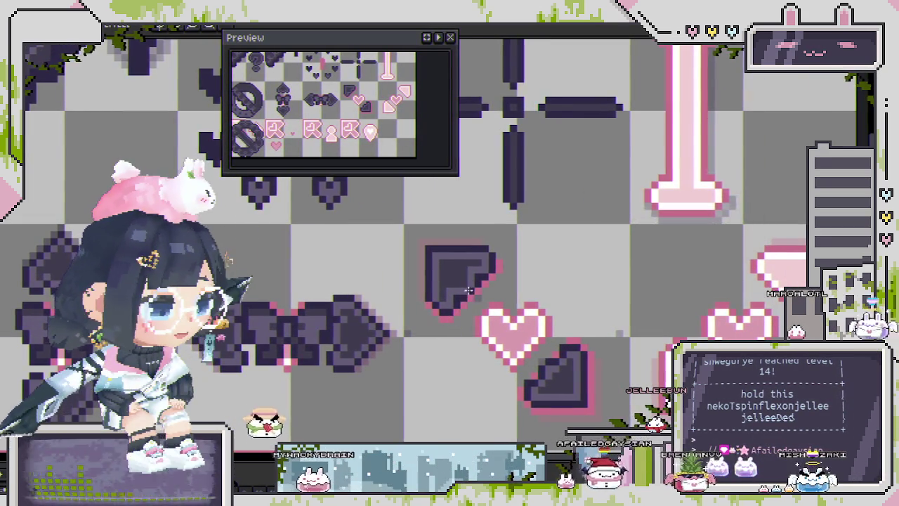
scroll(468, 293, "up", 1)
scroll(470, 302, "up", 1)
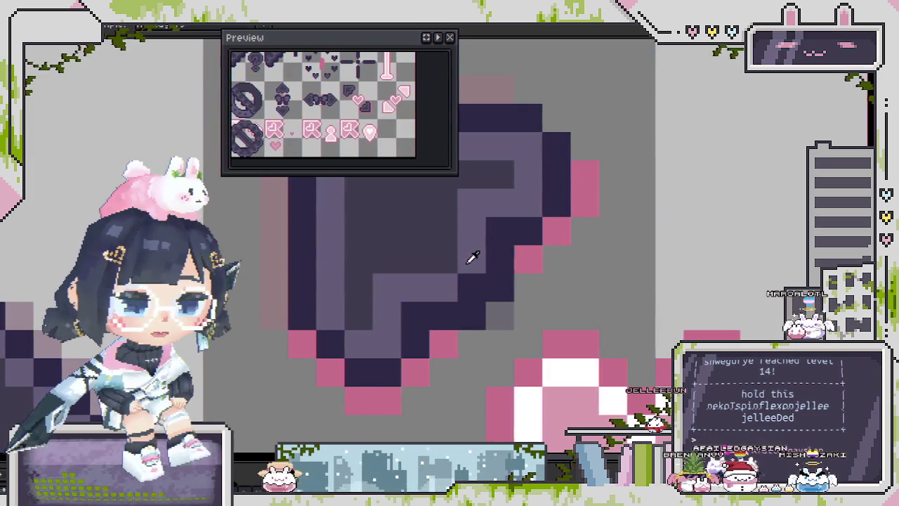
Place a single light-pink highlight pixel on the dark corner piece's inner corner
scroll(464, 281, "down", 2)
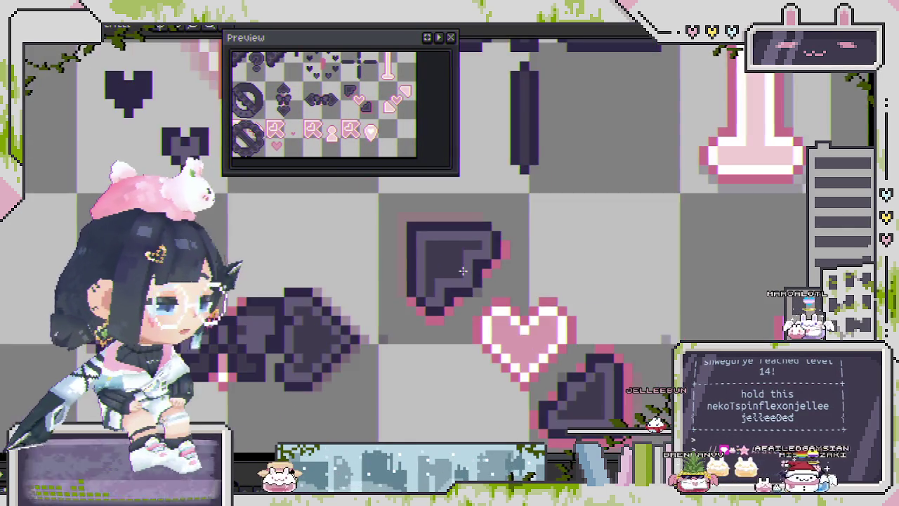
scroll(459, 261, "up", 1)
left_click(465, 246)
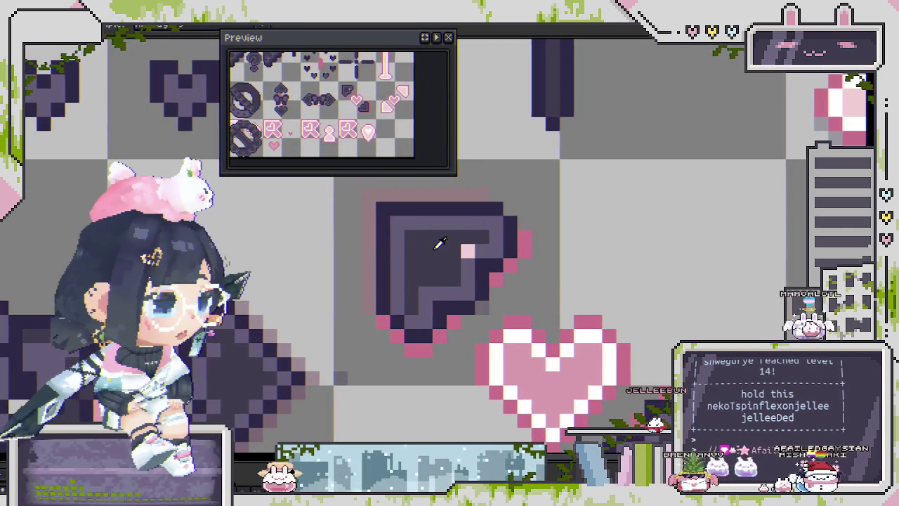
scroll(425, 289, "down", 2)
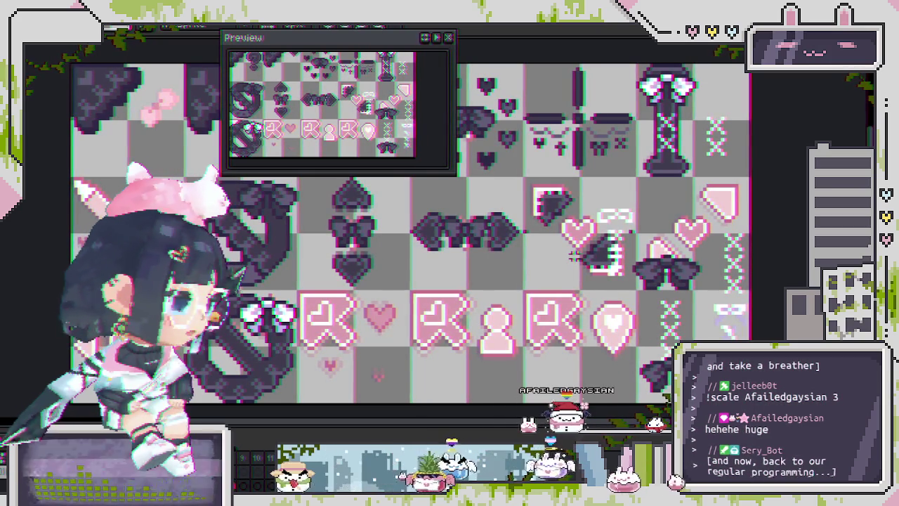
Clear the selection and rename the layer to 'lace ups: DRAFT'
scroll(581, 271, "down", 1)
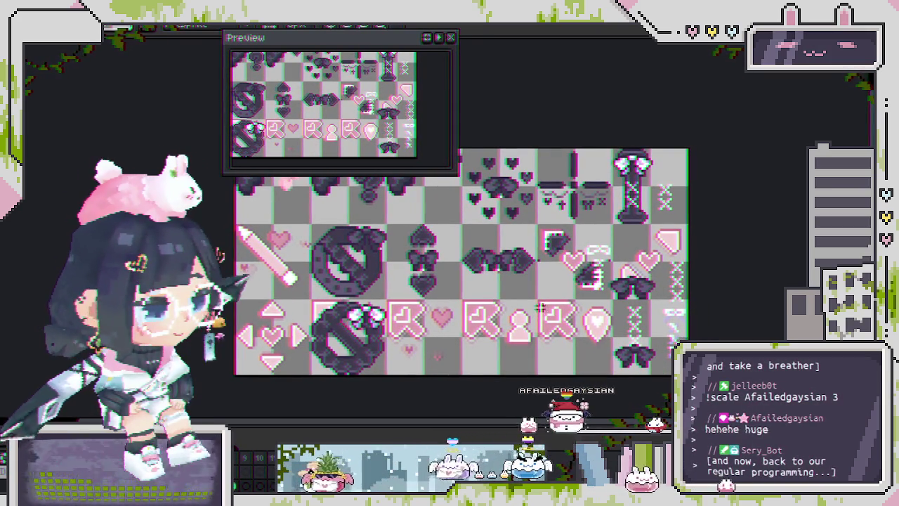
left_click_drag(559, 290, 511, 277)
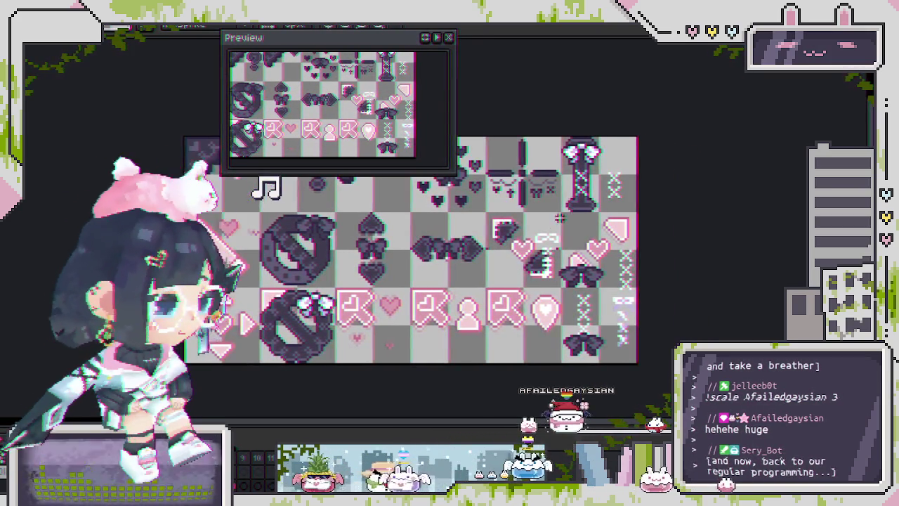
scroll(559, 222, "up", 1)
key("ctrl+d")
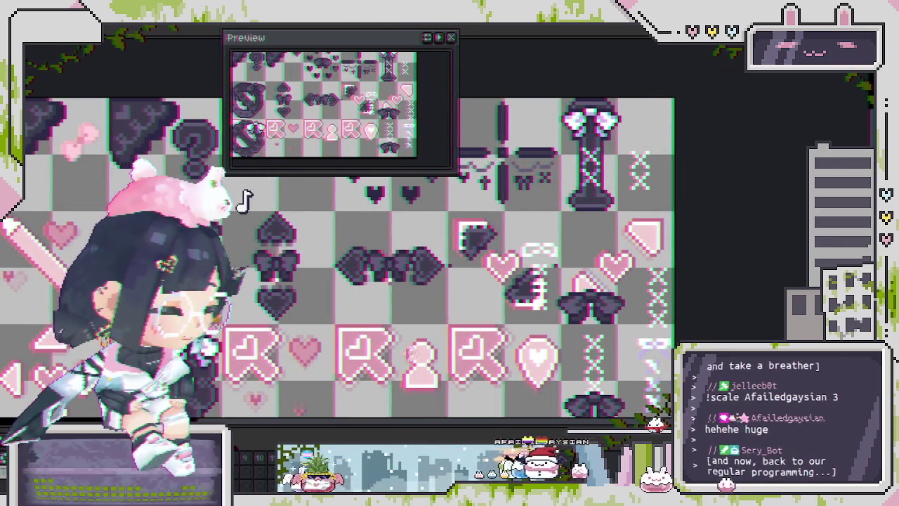
scroll(558, 120, "up", 1)
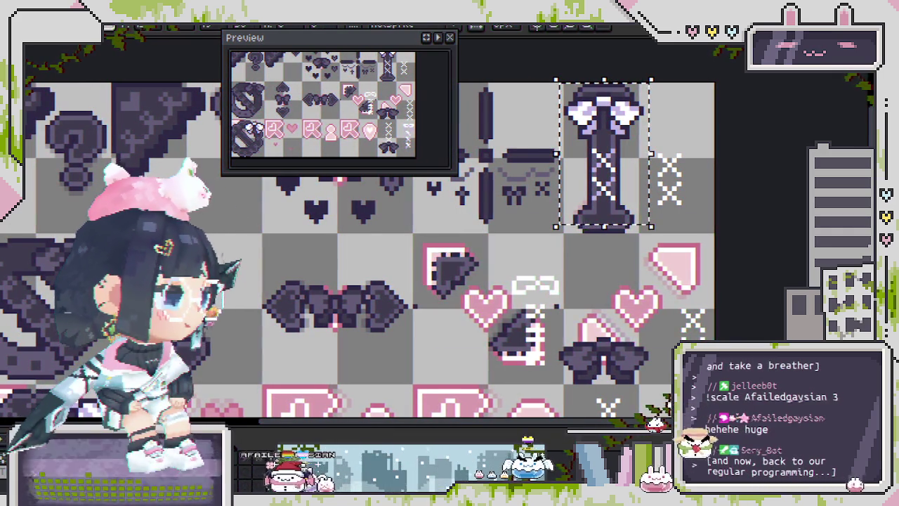
key("shift+p")
type("lace ups: DRAFTS")
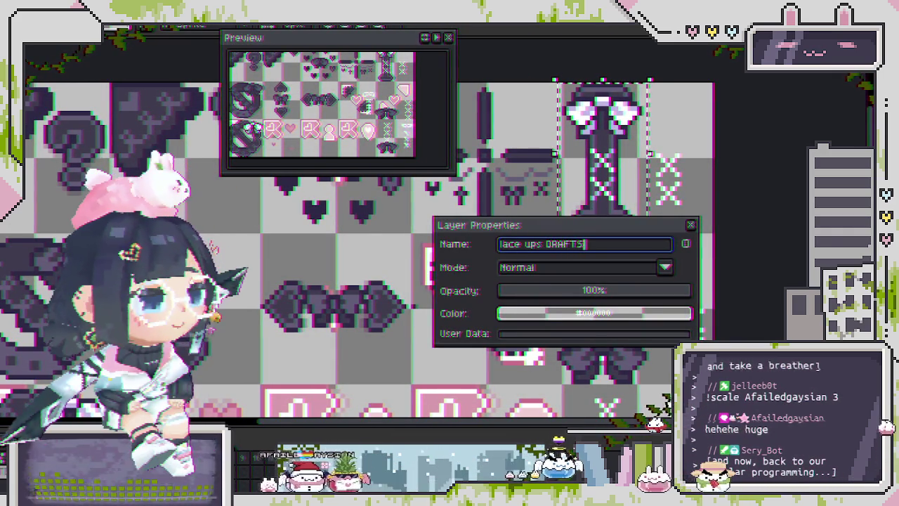
key("Return")
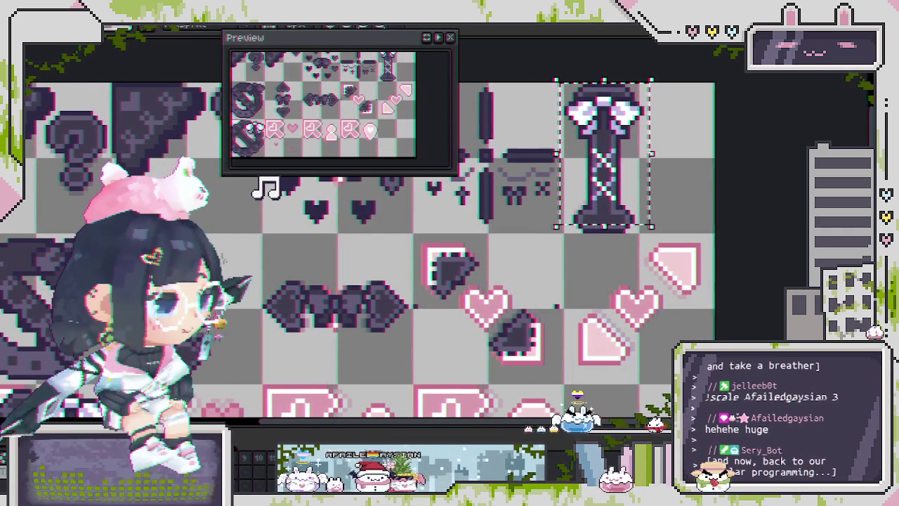
key("minus")
scroll(546, 314, "up", 1)
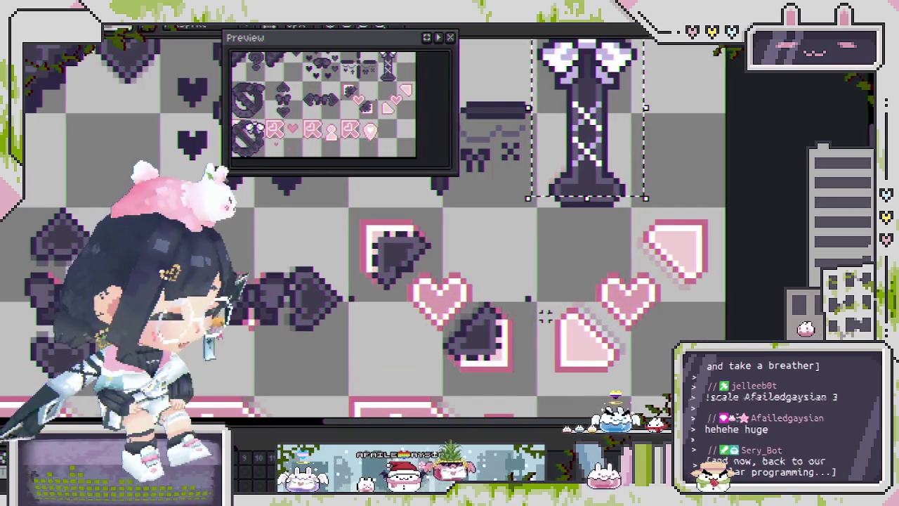
Select a four-tile block around the hearts and shift a dark tile onto the pink tile
scroll(561, 306, "up", 1)
scroll(576, 297, "up", 1)
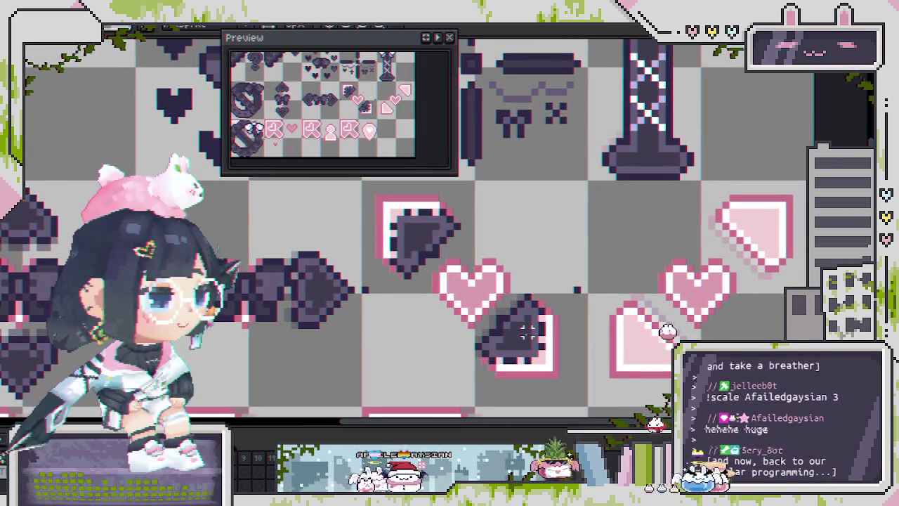
scroll(528, 332, "down", 1)
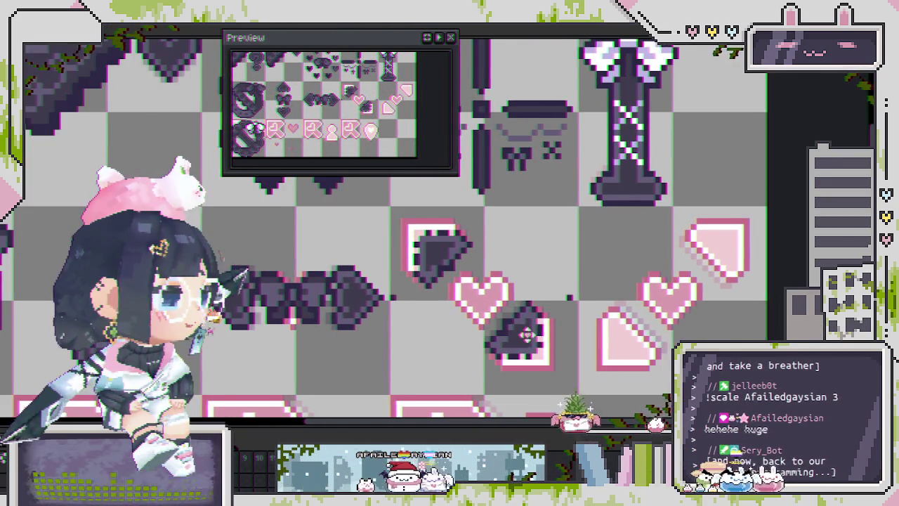
scroll(528, 331, "down", 1)
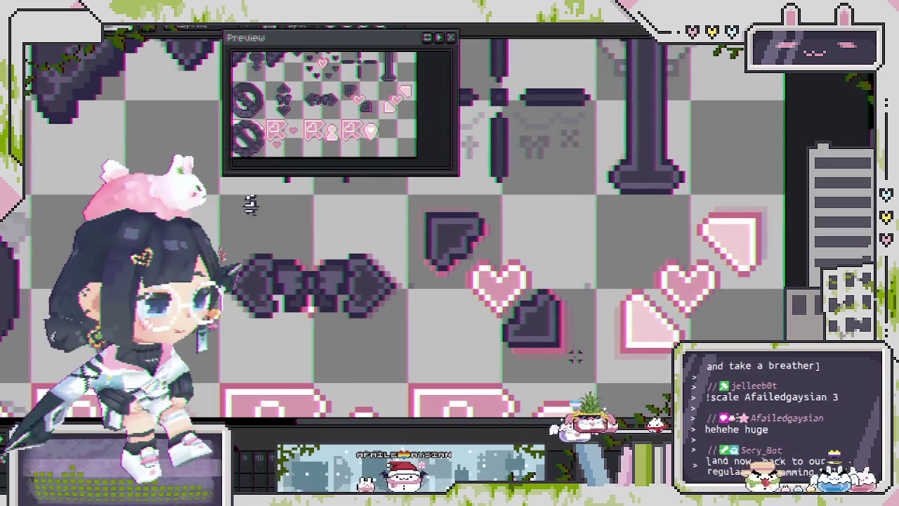
left_click(523, 325)
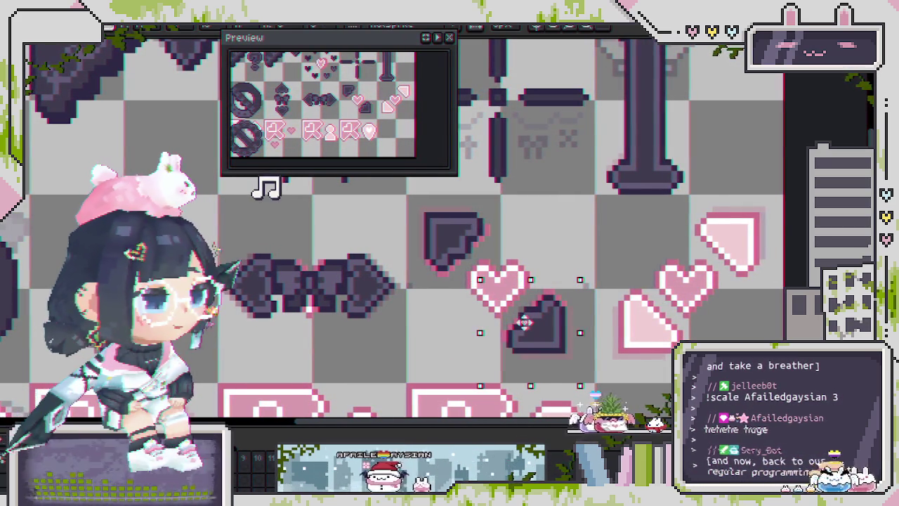
left_click_drag(420, 204, 573, 367)
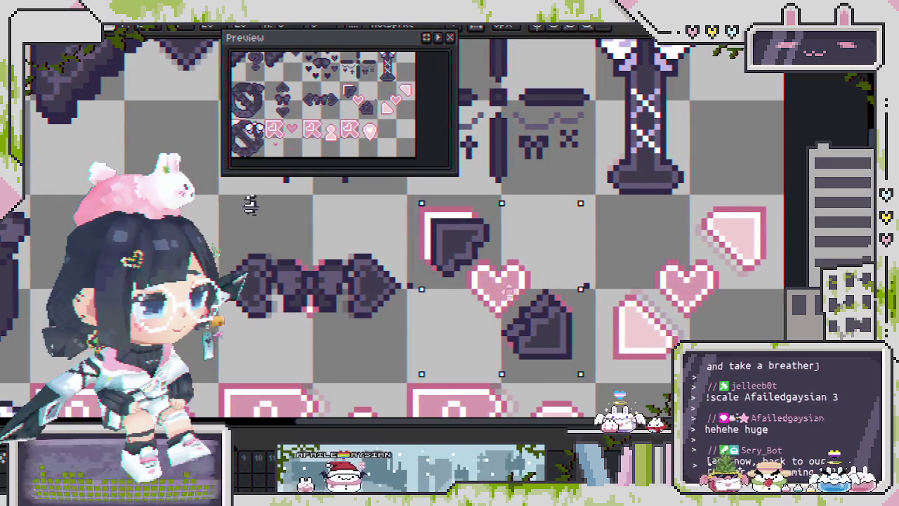
left_click_drag(503, 288, 465, 279)
mouse_move(519, 191)
left_mouse_down()
mouse_move(587, 267)
mouse_move(476, 254)
left_mouse_up()
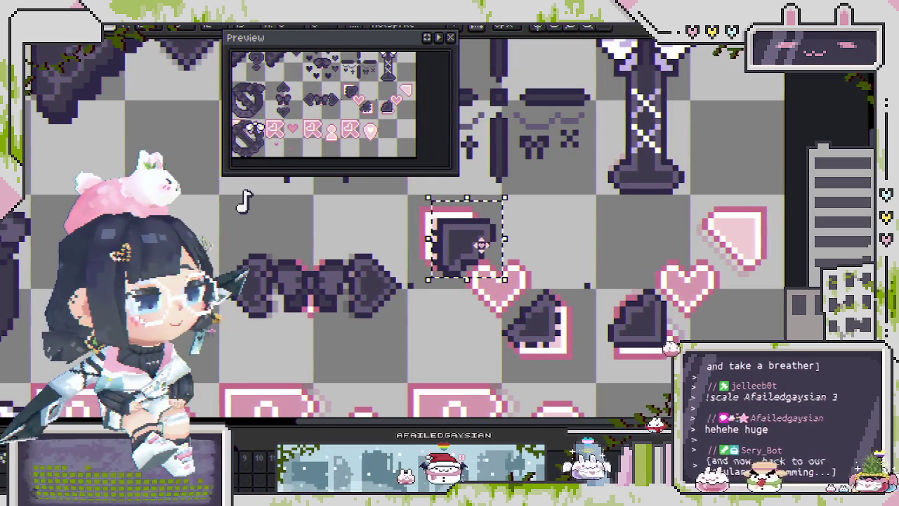
Frame the lower dark heart tile and nudge it into position
left_click(580, 267)
mouse_move(601, 274)
left_mouse_down()
mouse_move(678, 355)
mouse_move(565, 344)
left_mouse_up()
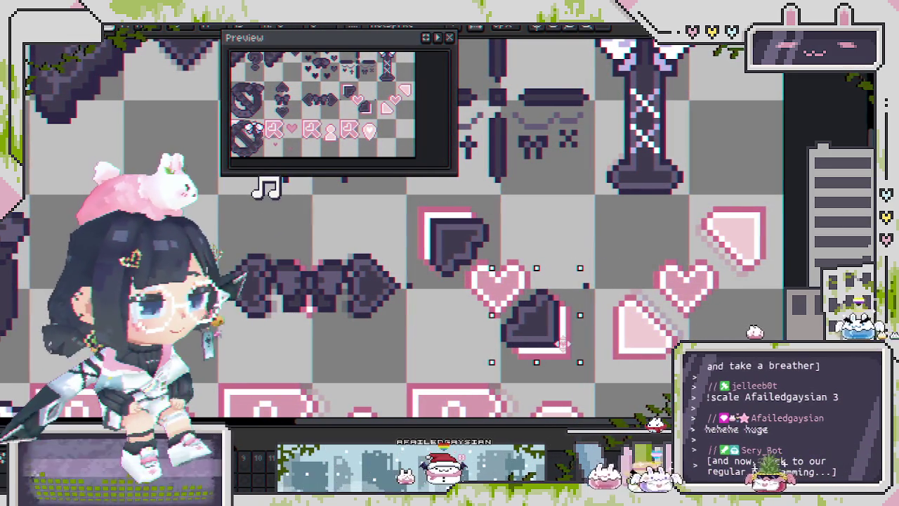
left_click(571, 260)
left_click_drag(564, 257, 622, 309)
scroll(612, 295, "up", 1)
scroll(604, 288, "up", 1)
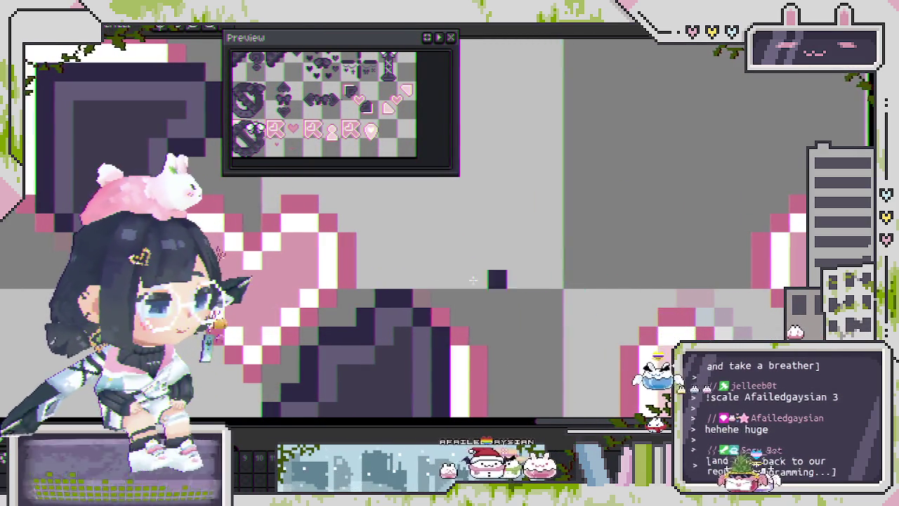
scroll(523, 279, "down", 1)
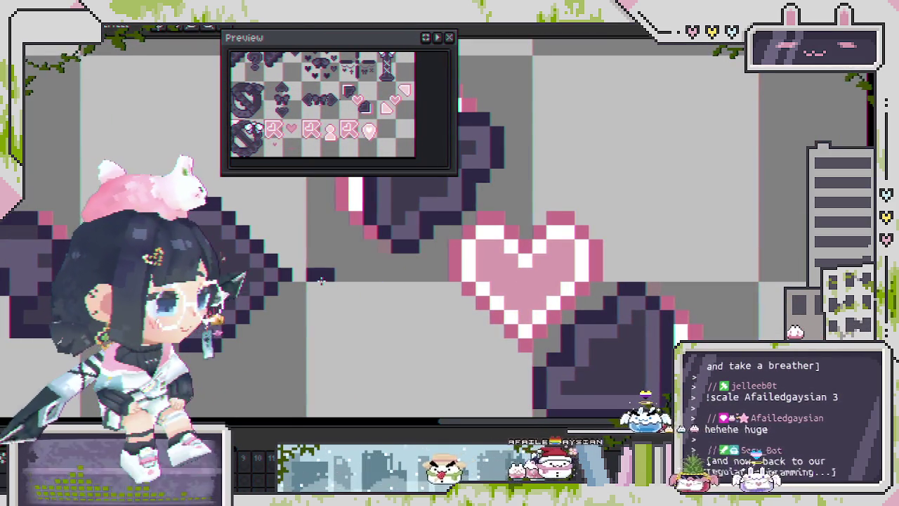
scroll(370, 306, "down", 1)
scroll(370, 307, "up", 1)
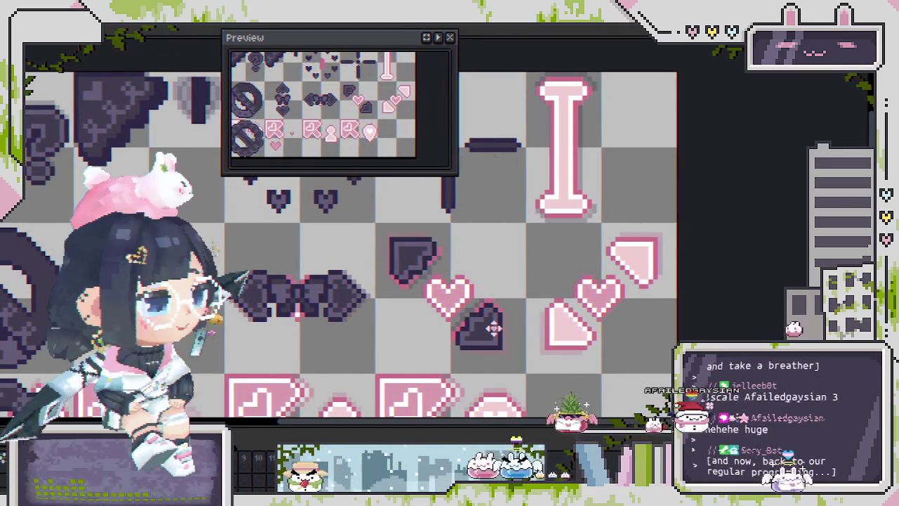
mouse_move(417, 297)
left_mouse_down()
mouse_move(509, 371)
mouse_move(410, 269)
left_mouse_up()
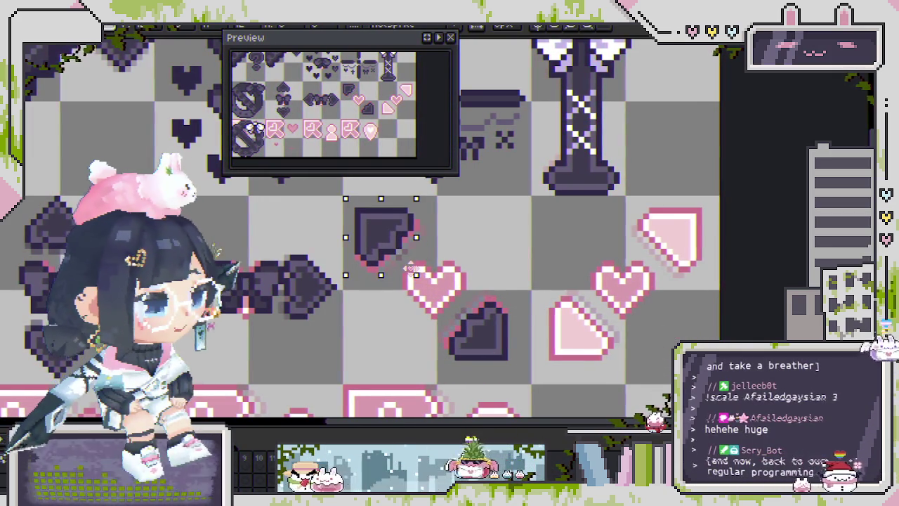
Drop the selection, show the pink variant, and place a dark bow copy onto the pink heart
scroll(481, 283, "down", 1)
scroll(481, 283, "down", 1)
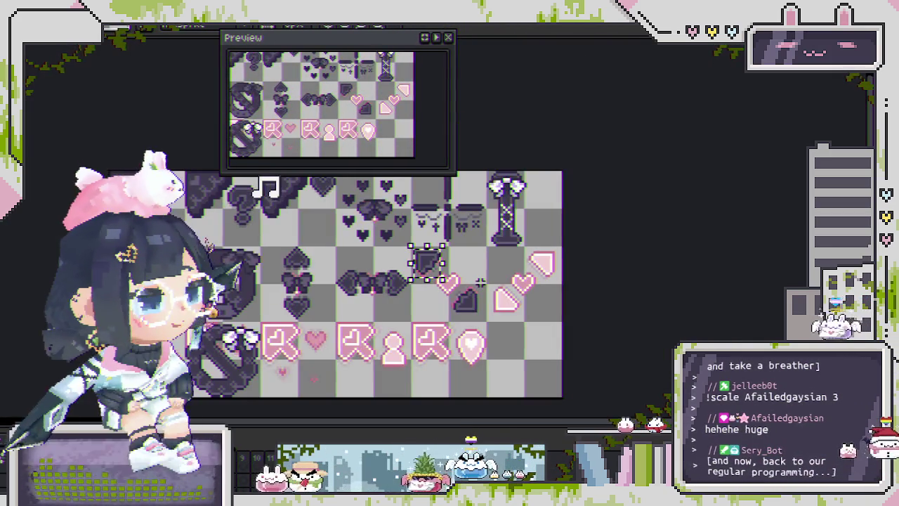
left_click(472, 274)
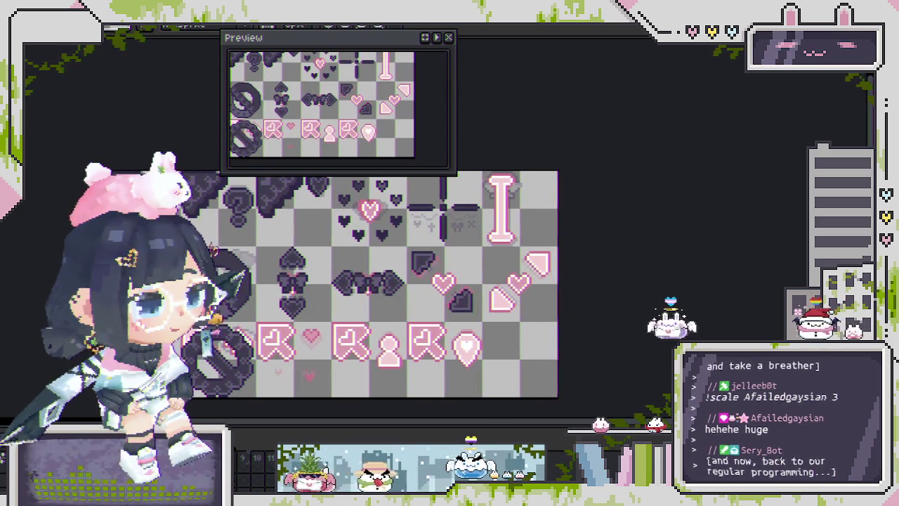
scroll(489, 258, "up", 1)
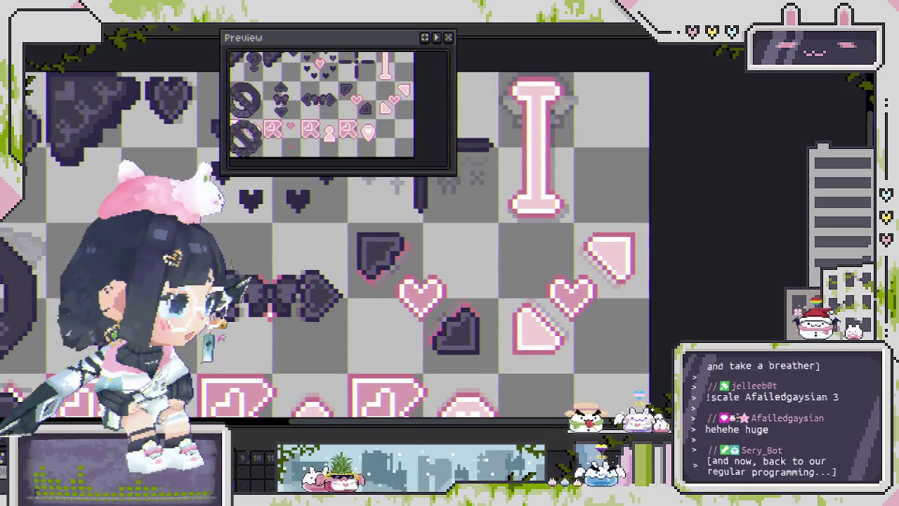
left_click_drag(314, 304, 417, 340)
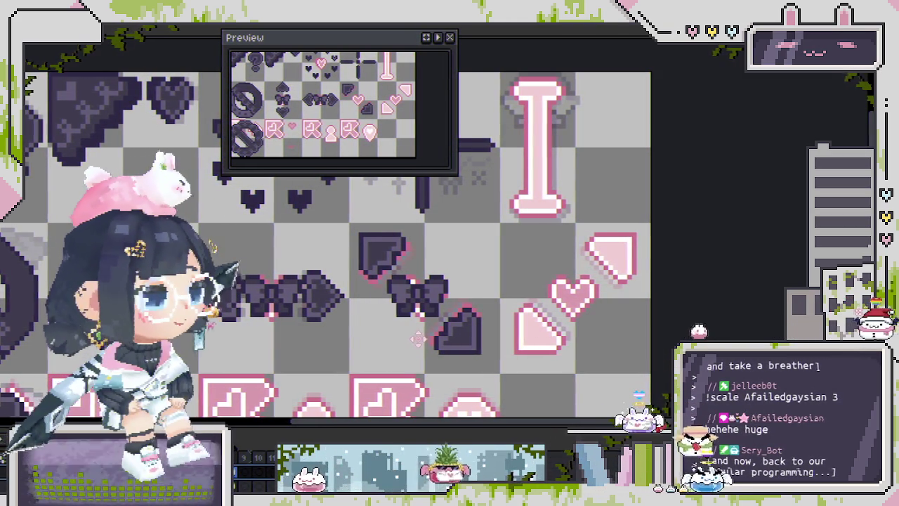
Undo the dark shapes covering the two pink triangle tiles and zoom to check the result
scroll(417, 339, "down", 3)
scroll(416, 340, "up", 1)
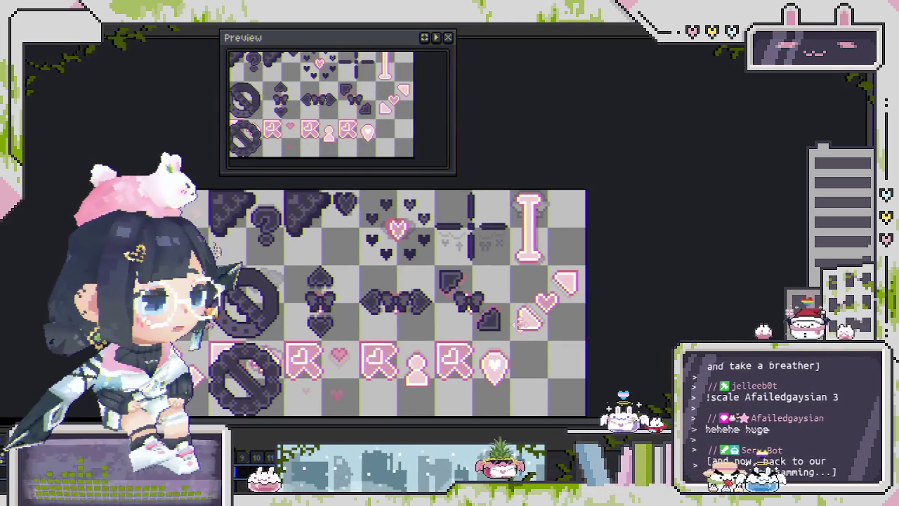
key("ctrl+z")
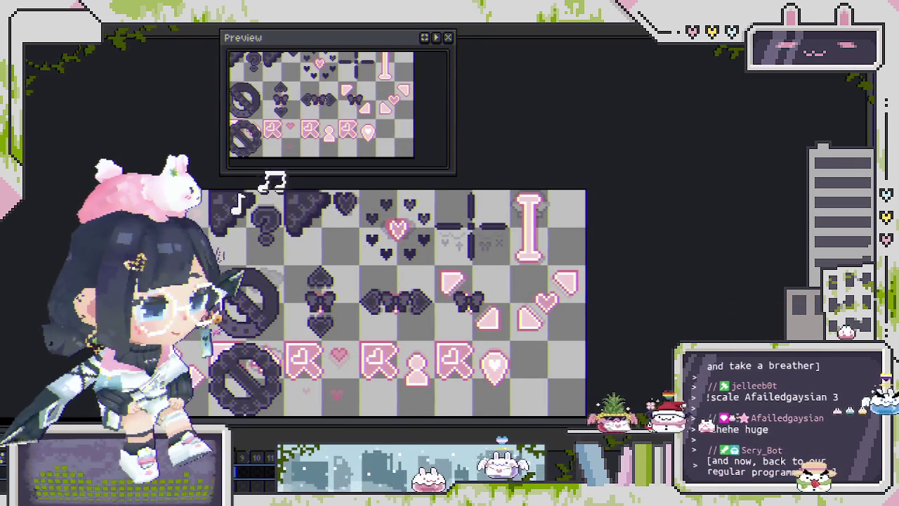
scroll(467, 308, "up", 2)
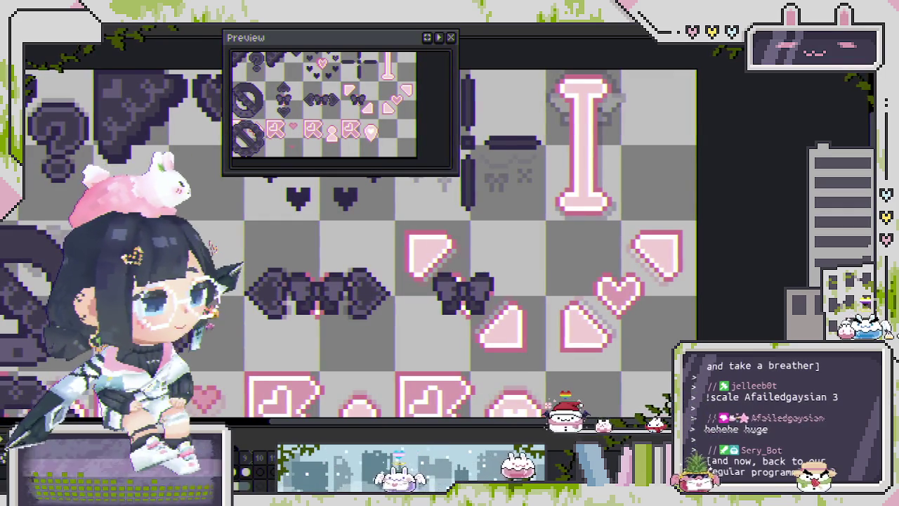
scroll(440, 318, "down", 1)
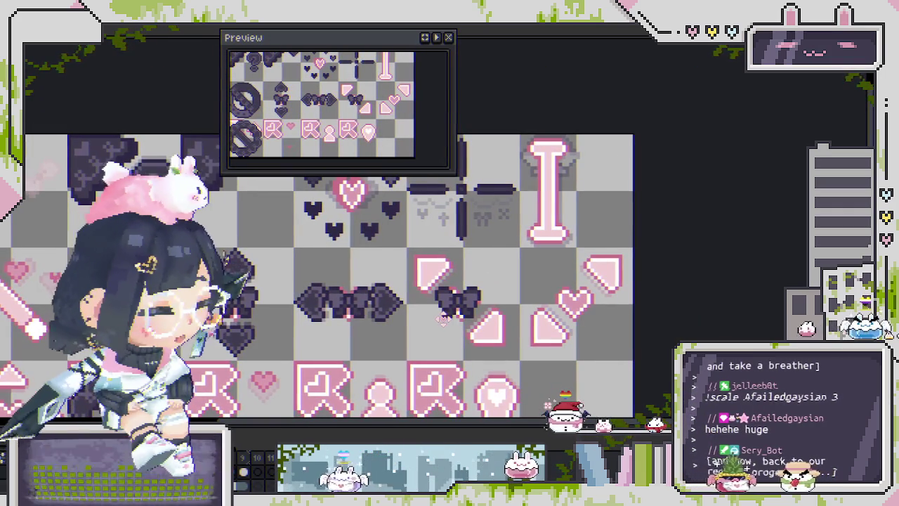
scroll(437, 326, "up", 1)
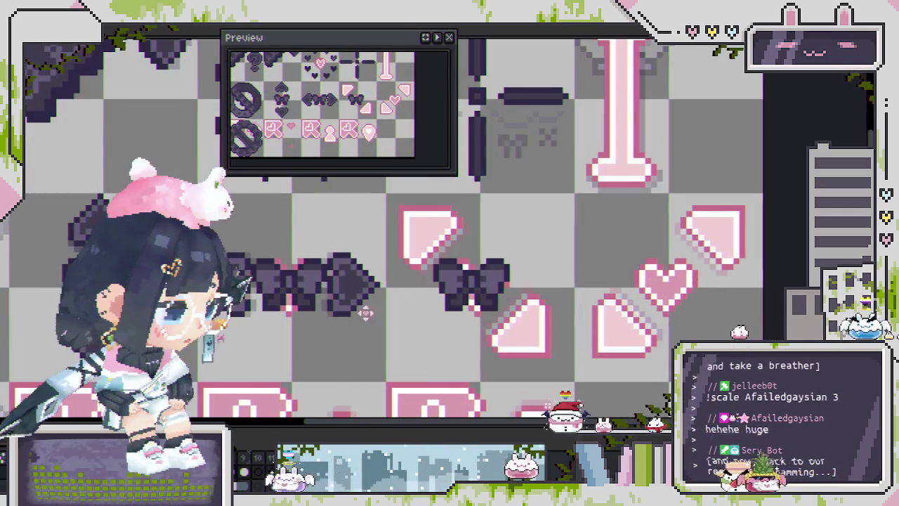
scroll(405, 297, "up", 1)
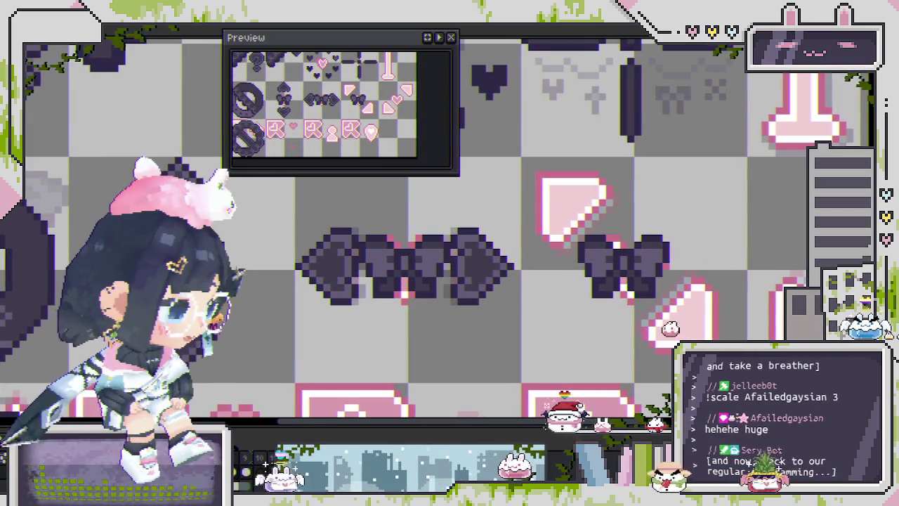
Select the middle bow, save the sheet, and bring back the dark-purple laced-pillar variant
left_click(402, 269)
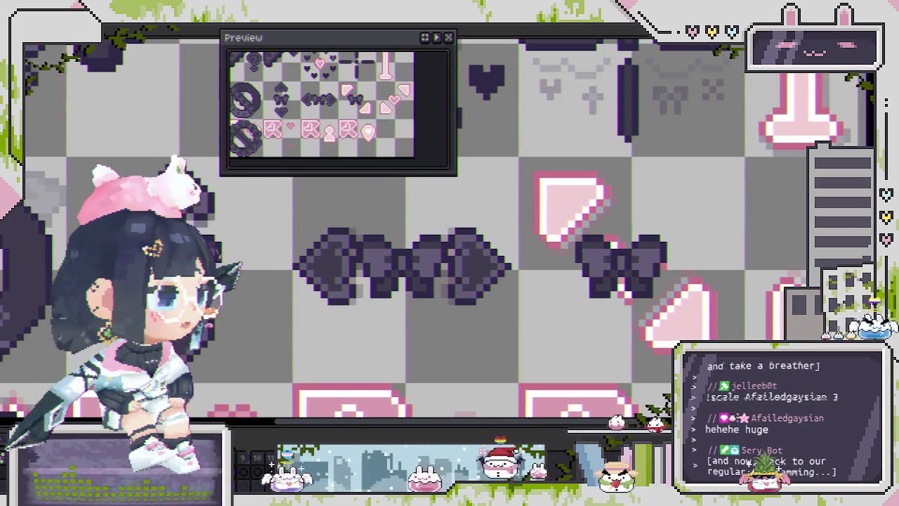
scroll(403, 291, "down", 1)
scroll(402, 291, "down", 1)
scroll(402, 291, "up", 1)
scroll(402, 291, "up", 1)
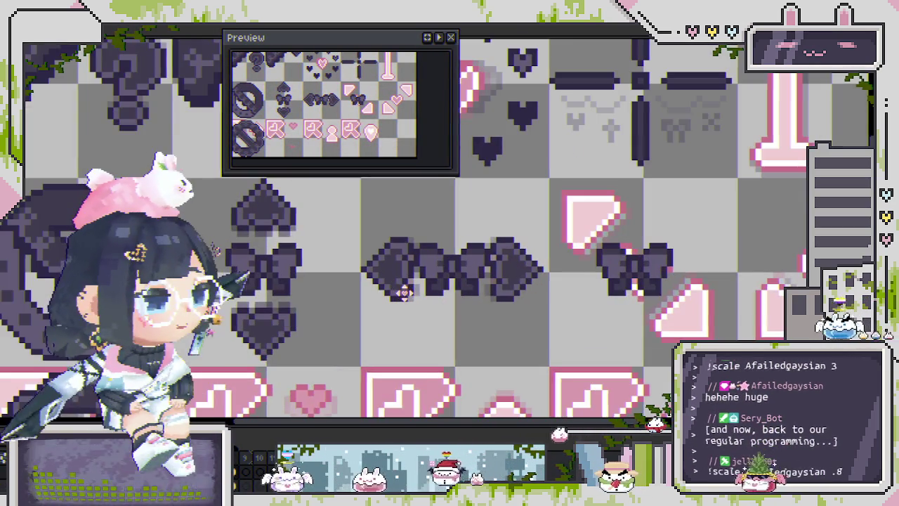
scroll(419, 298, "down", 1)
key("ctrl+s")
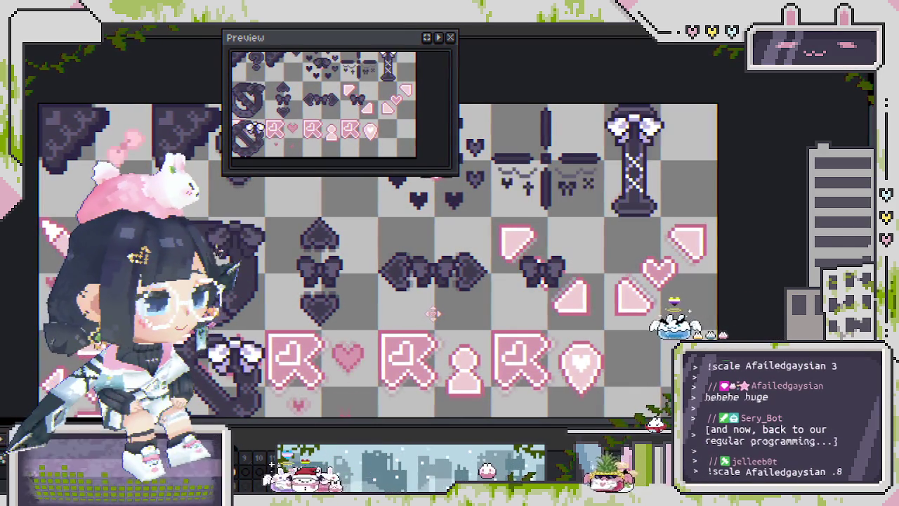
key("Right")
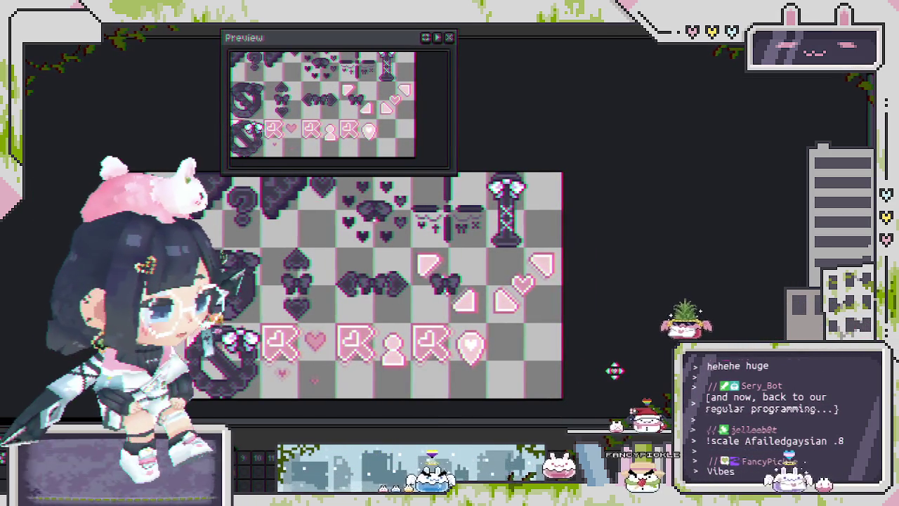
scroll(408, 284, "up", 2)
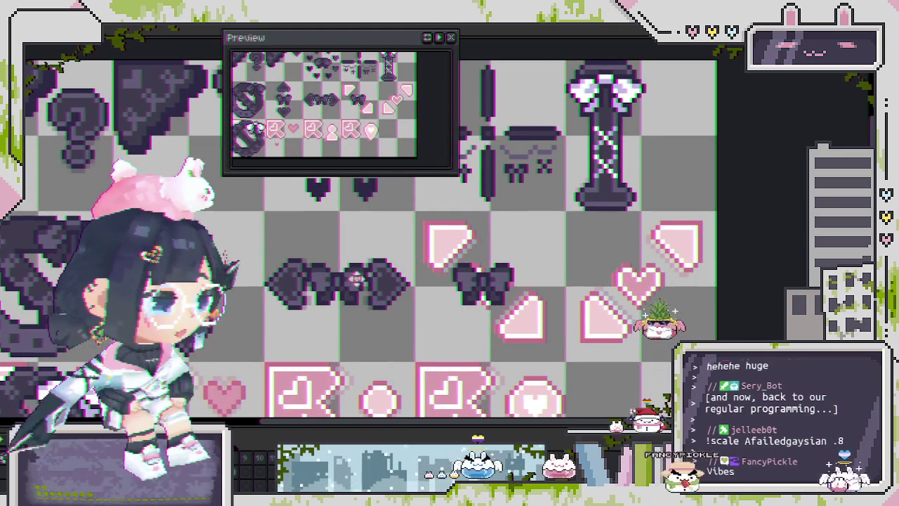
scroll(340, 302, "up", 1)
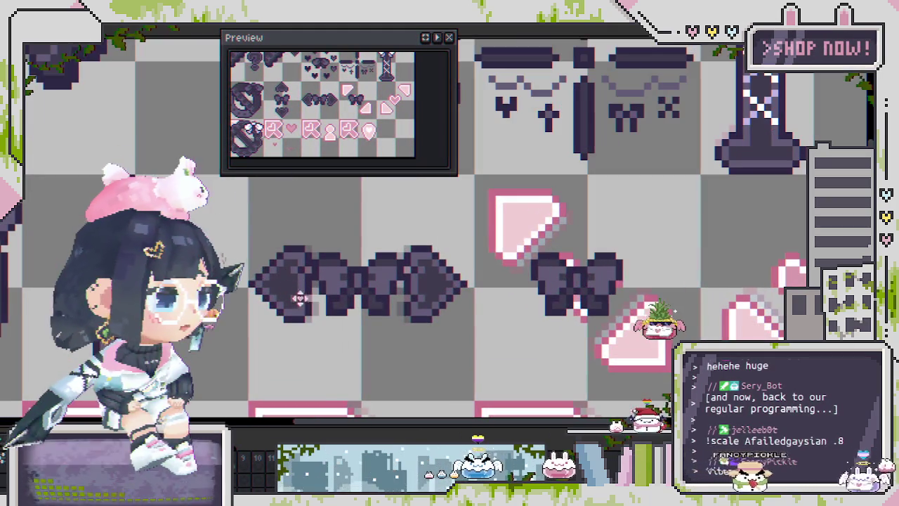
scroll(339, 316, "up", 1)
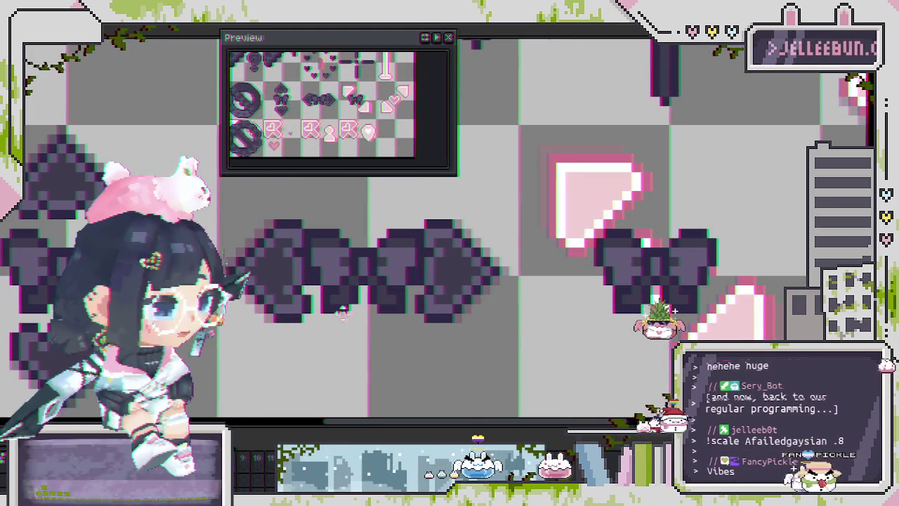
scroll(342, 312, "down", 1)
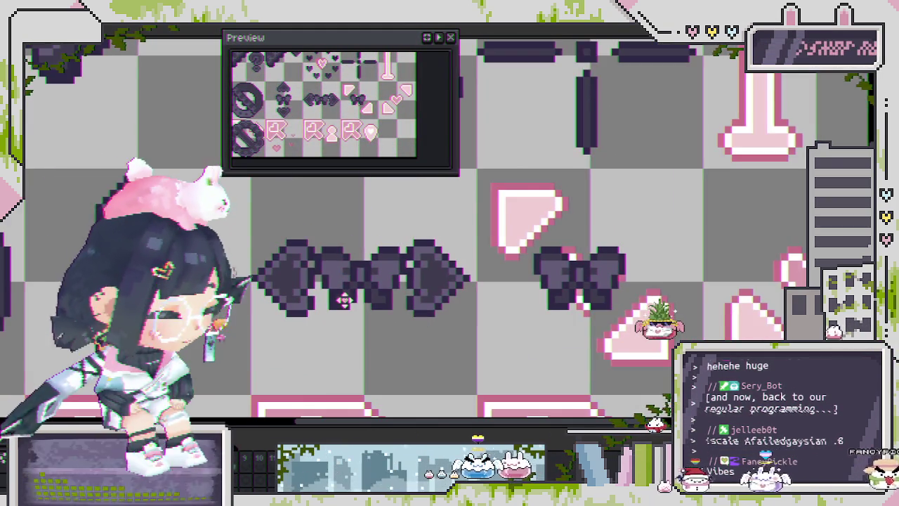
scroll(431, 314, "down", 2)
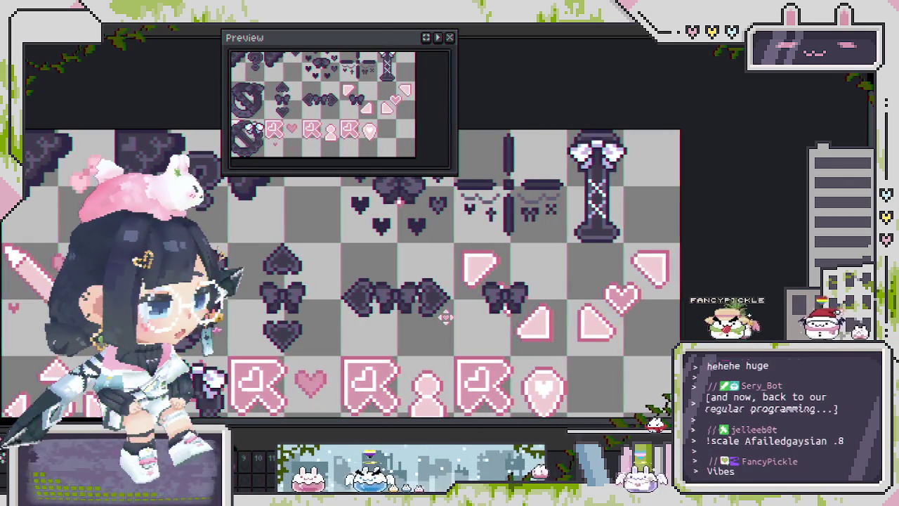
scroll(491, 326, "up", 1)
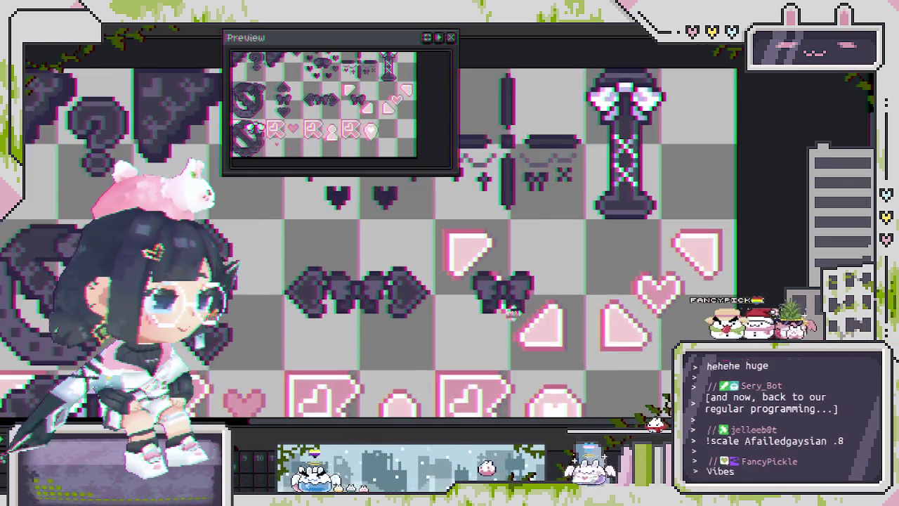
scroll(497, 320, "up", 1)
scroll(503, 313, "up", 1)
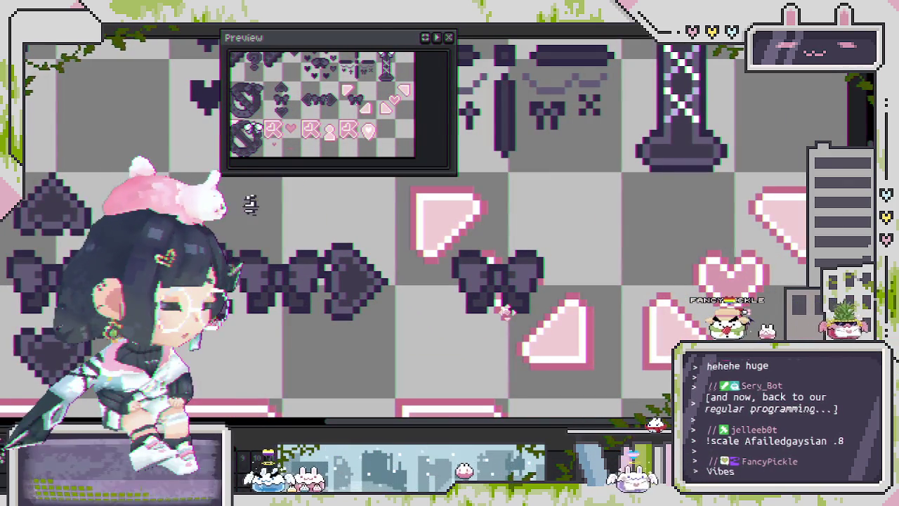
key("ctrl+alt+c")
key("Escape")
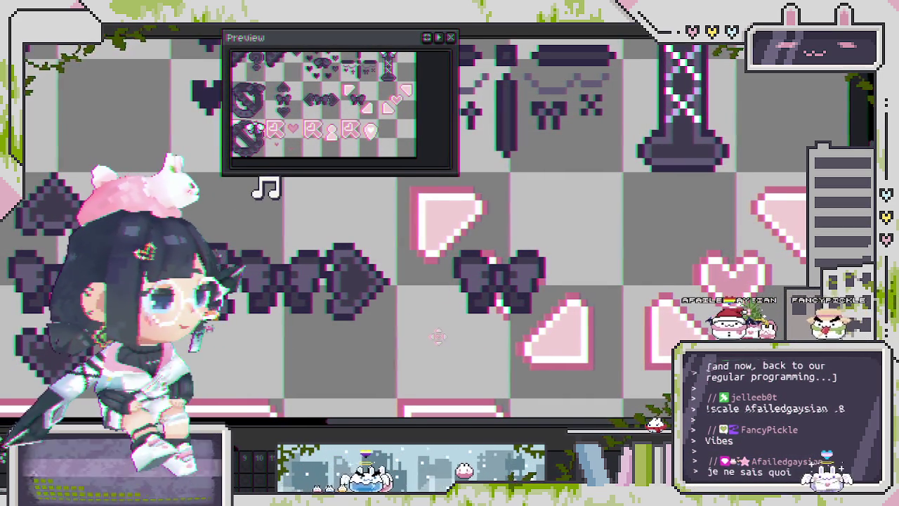
scroll(443, 320, "down", 1)
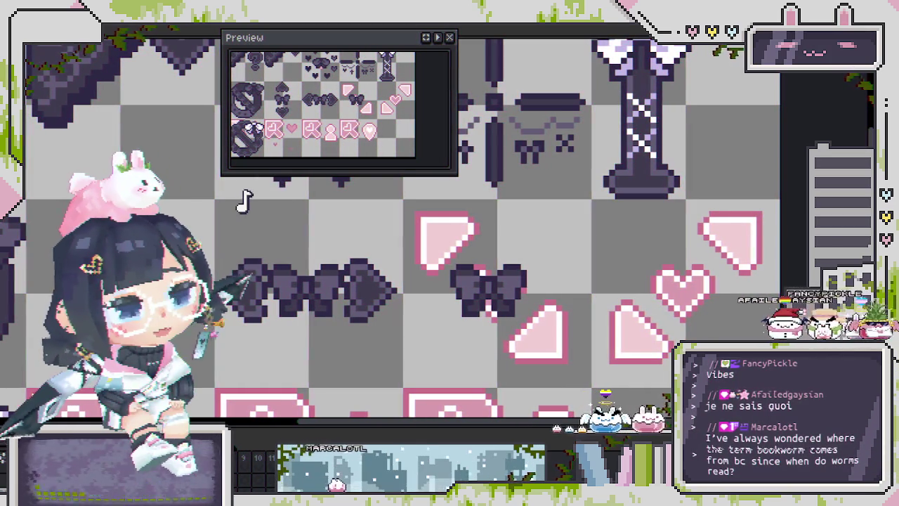
scroll(500, 277, "right", 1)
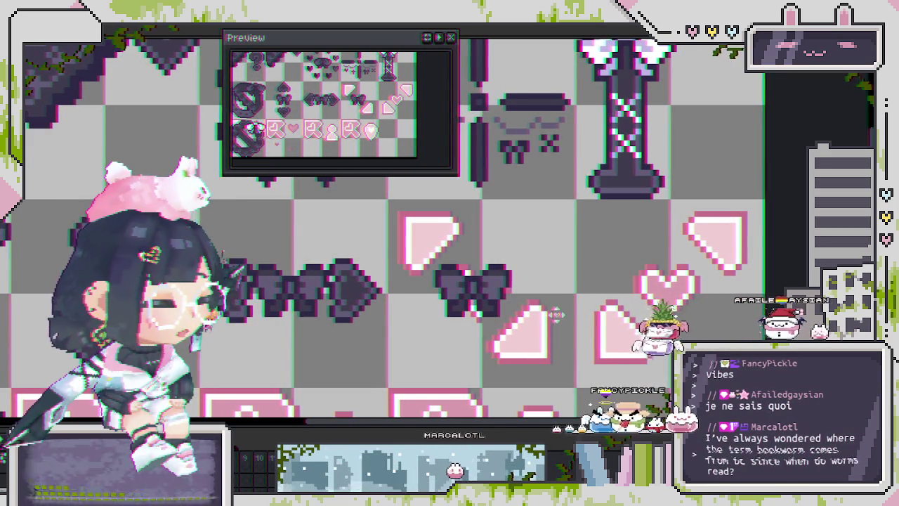
scroll(555, 315, "down", 1)
scroll(482, 262, "up", 1)
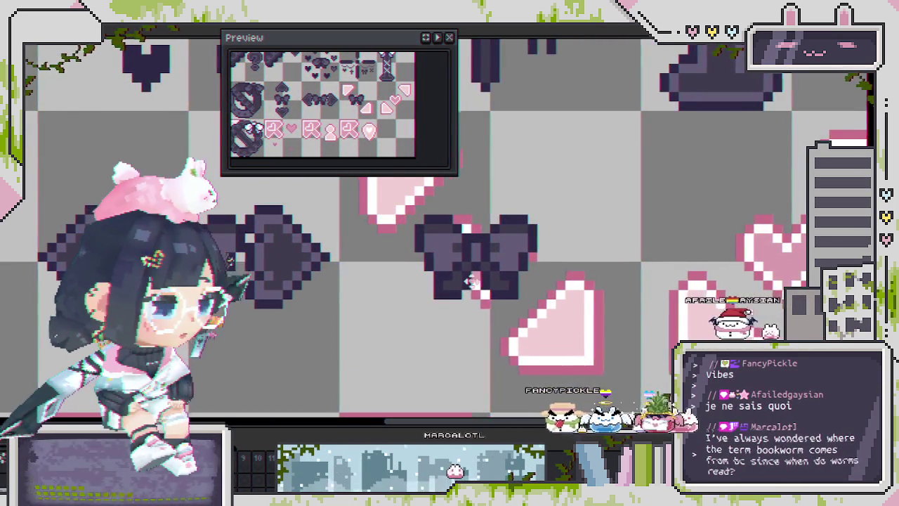
left_click_drag(474, 279, 453, 313)
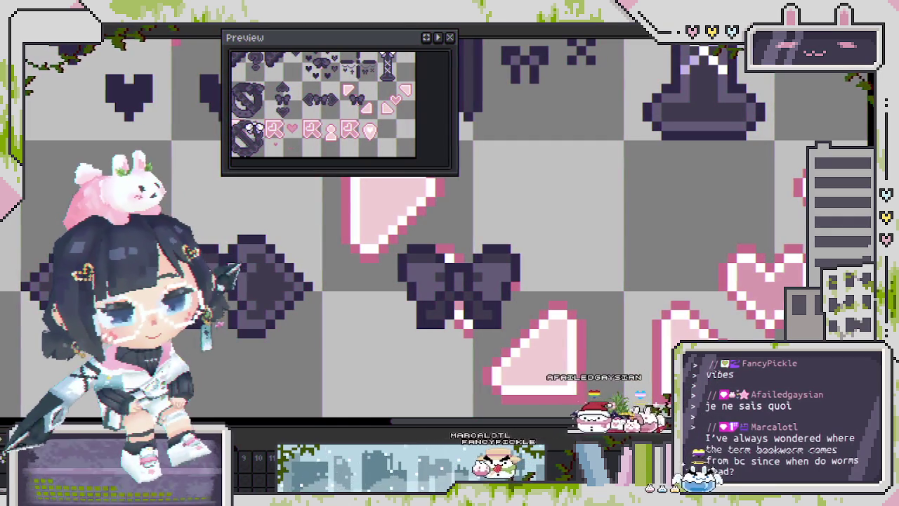
scroll(523, 319, "down", 1)
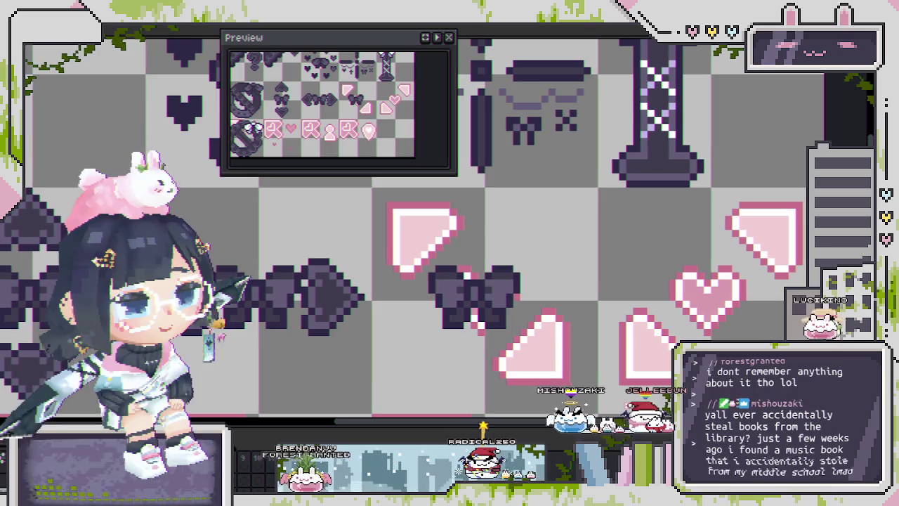
scroll(388, 319, "down", 2)
scroll(389, 320, "down", 1)
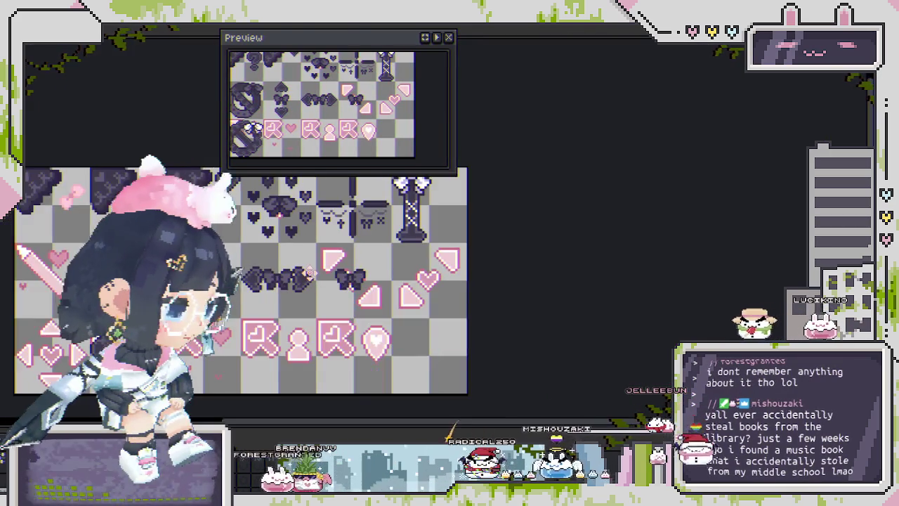
key("ctrl+v")
scroll(388, 320, "down", 2)
left_click_drag(389, 320, 363, 289)
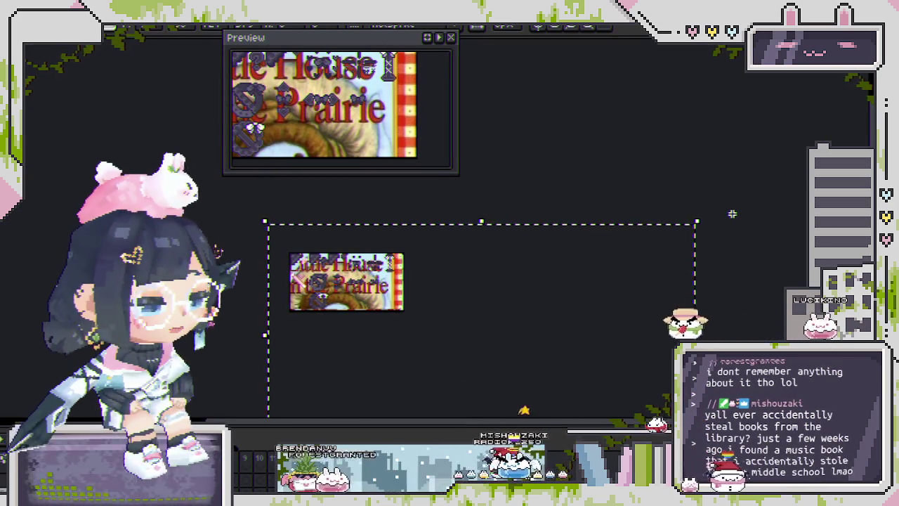
scroll(406, 254, "down", 1)
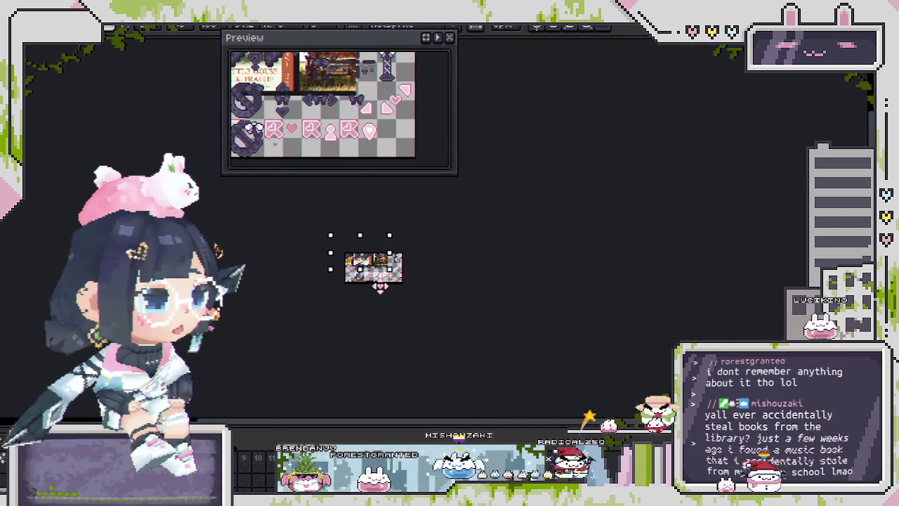
scroll(355, 269, "up", 3)
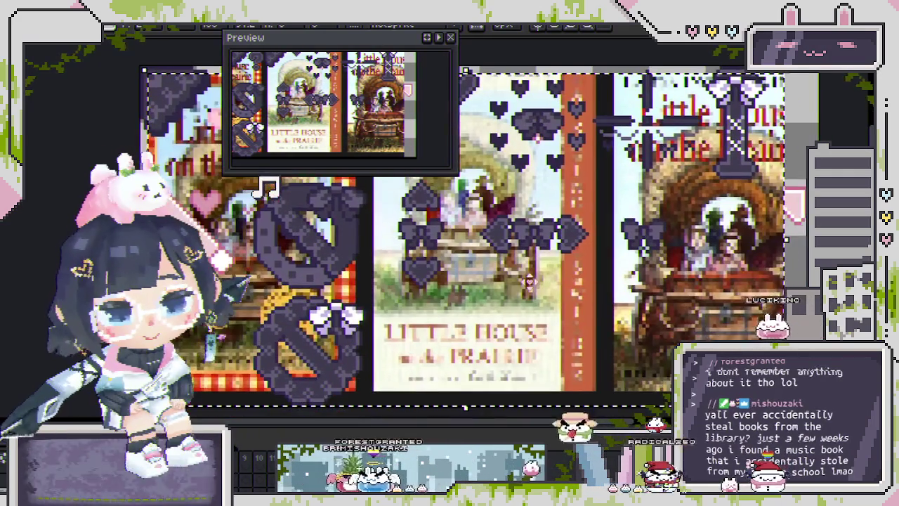
left_click_drag(525, 309, 477, 294)
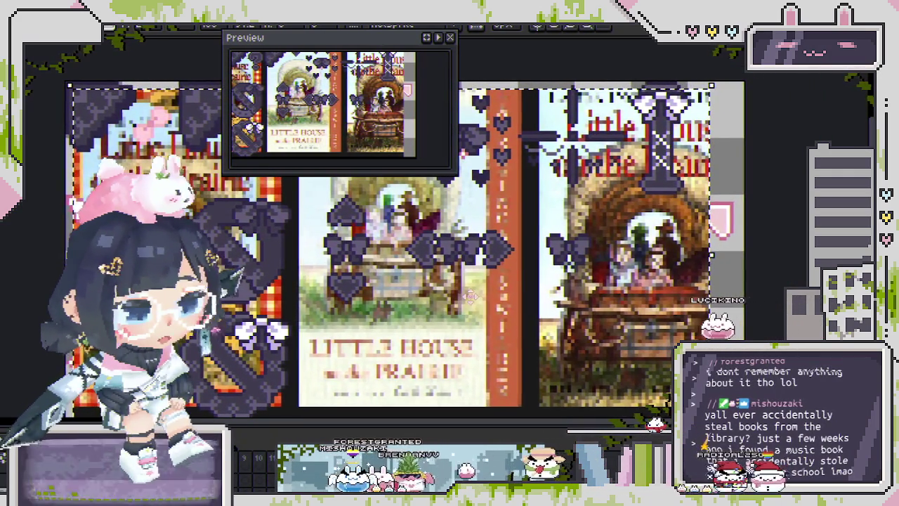
scroll(472, 295, "down", 1)
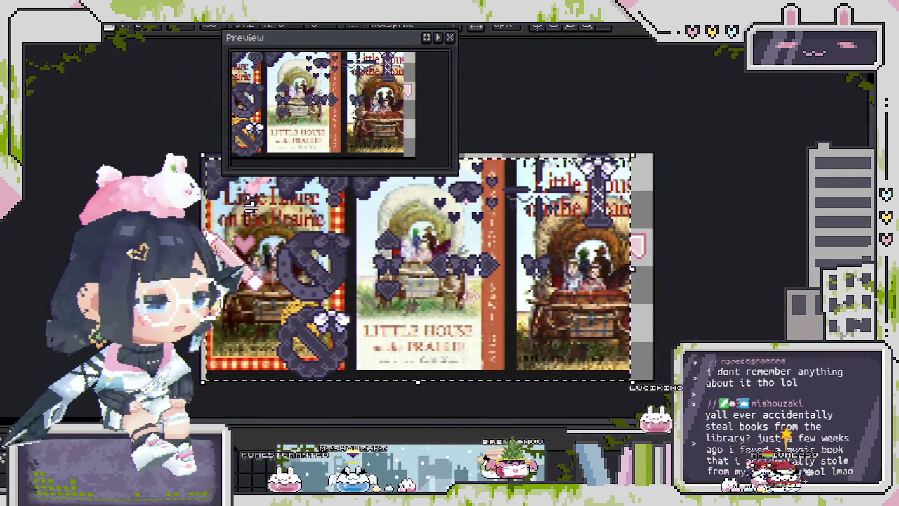
key("Delete")
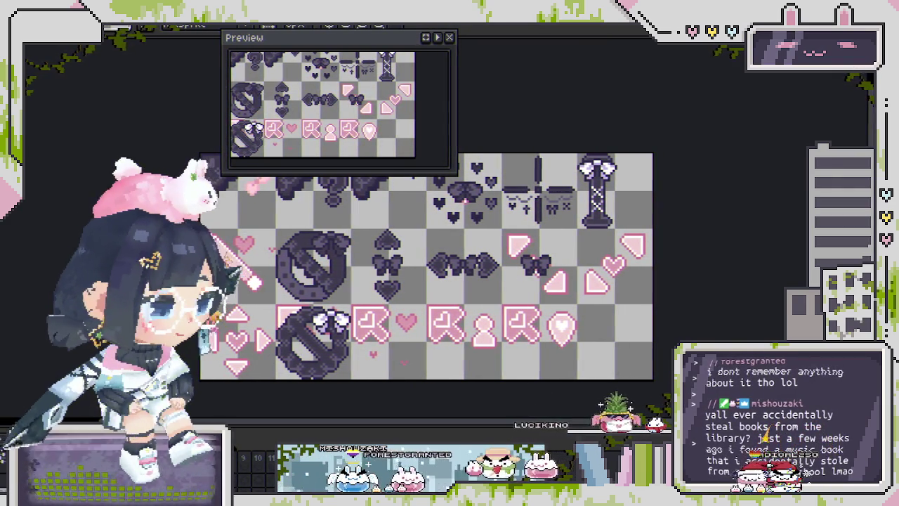
left_click_drag(453, 234, 465, 236)
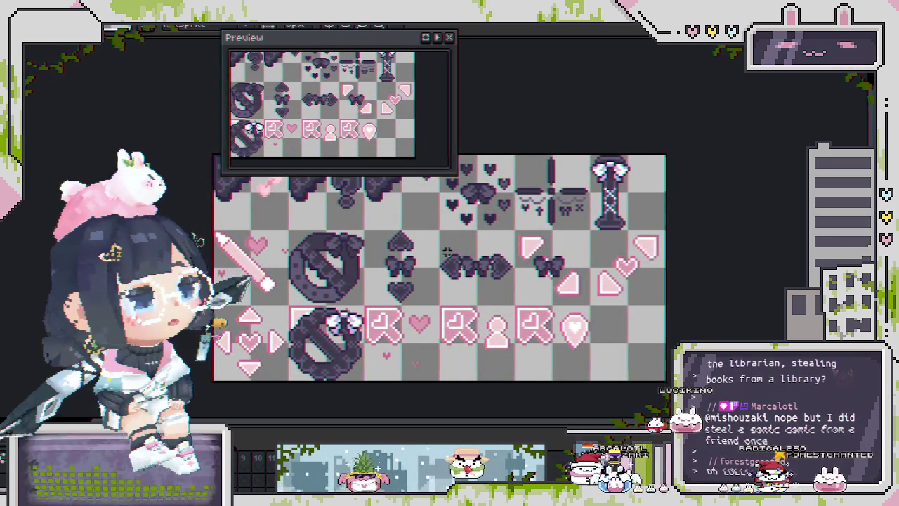
Pan the icon sheet view down and to the left
left_click_drag(447, 251, 430, 265)
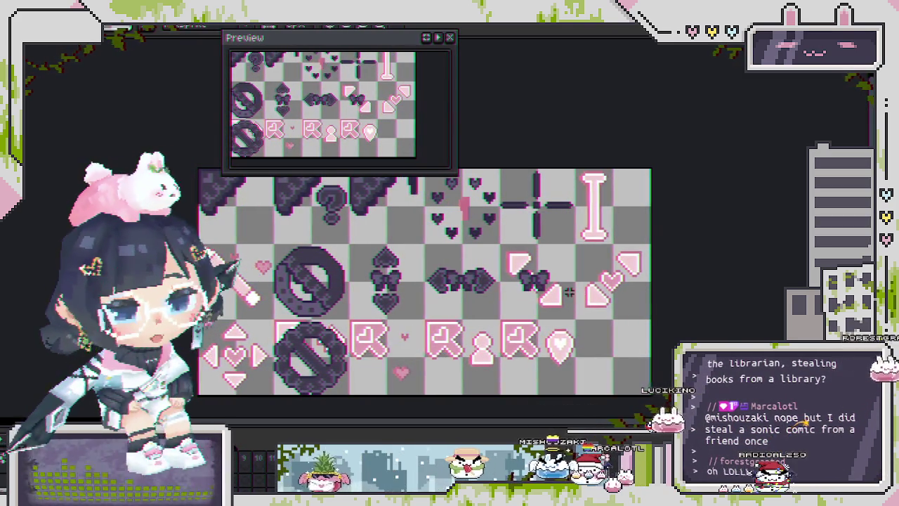
Open the New Sprite dialog (Ctrl+N) to hold the copied image
scroll(573, 294, "up", 1)
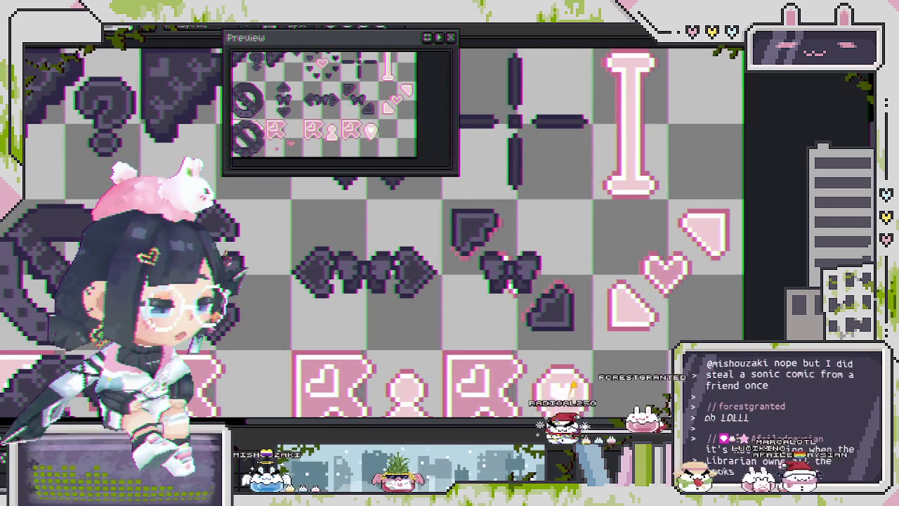
scroll(531, 265, "up", 1)
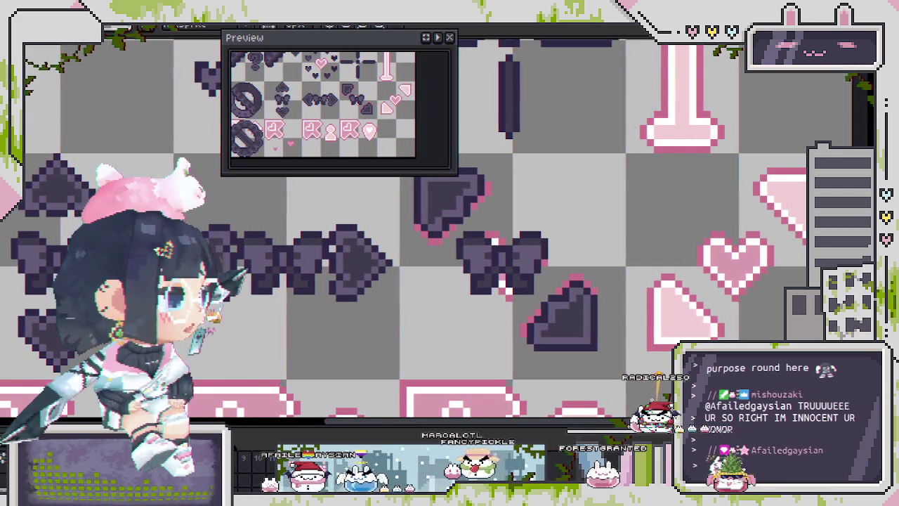
key("ctrl+n")
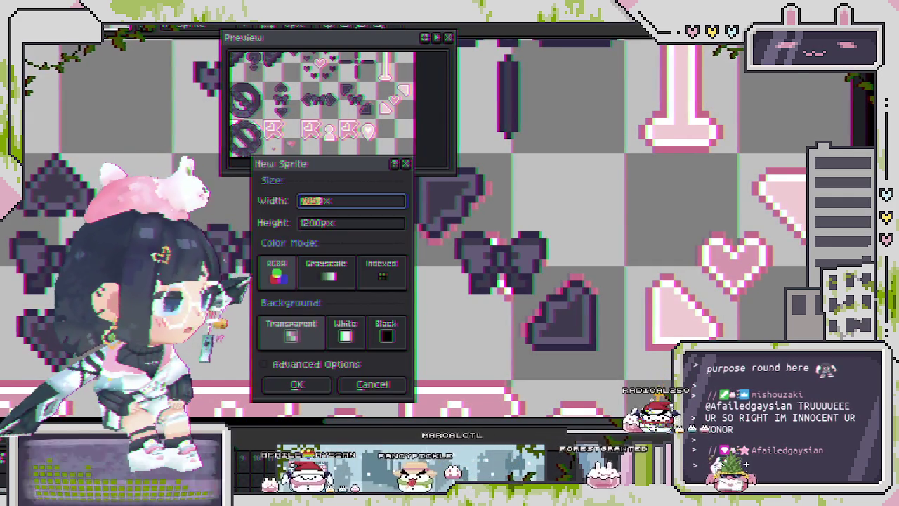
Create the new sprite and paste the Savvy book cover into it
key("Return")
key("ctrl+v")
left_click_drag(519, 202, 571, 229)
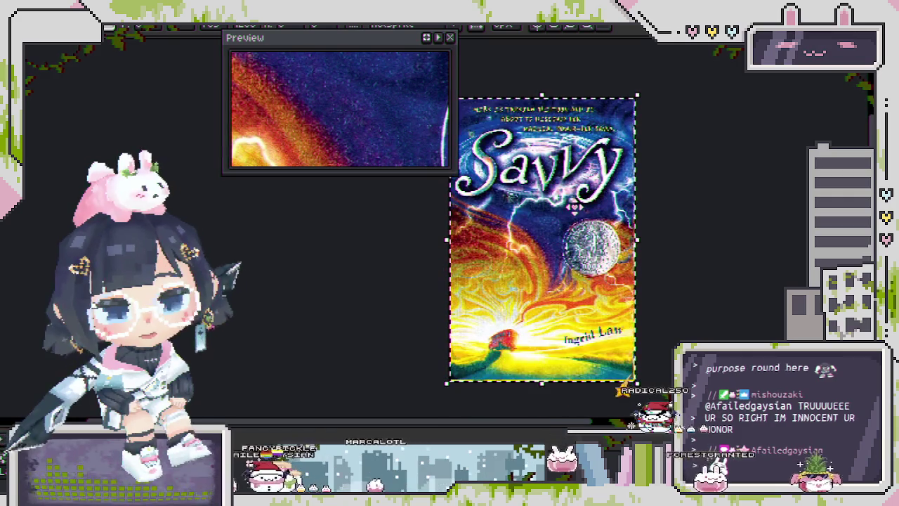
Zoom and pan around the pasted cover to read its left side and blurb
scroll(490, 353, "up", 1)
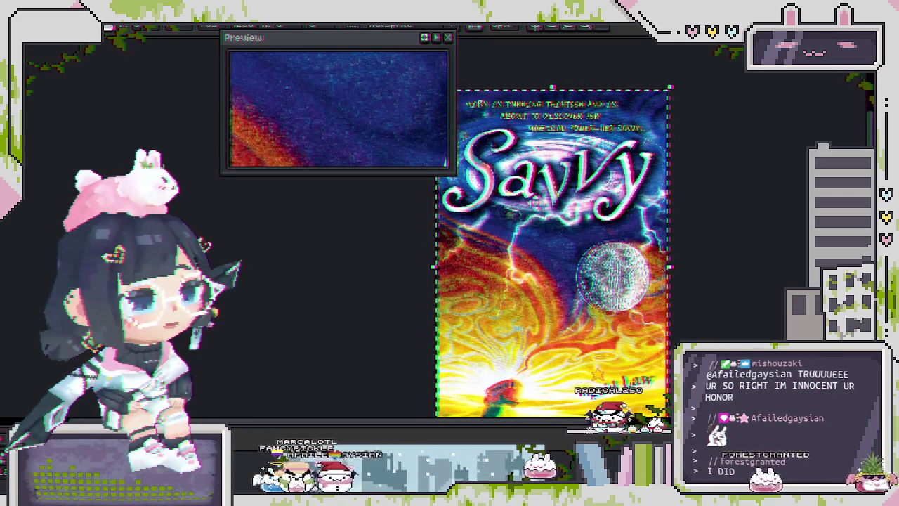
scroll(549, 246, "down", 2)
scroll(549, 226, "down", 1)
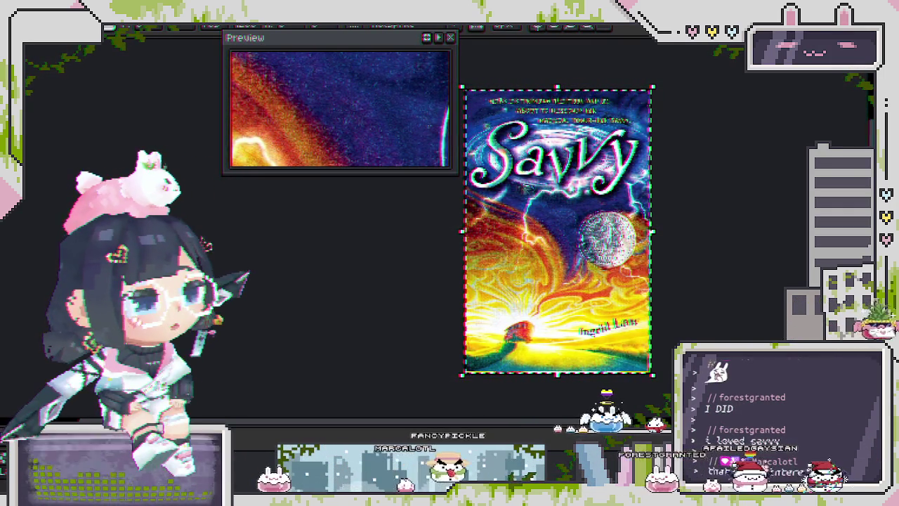
scroll(426, 282, "up", 1)
scroll(426, 282, "up", 2)
scroll(426, 282, "up", 2)
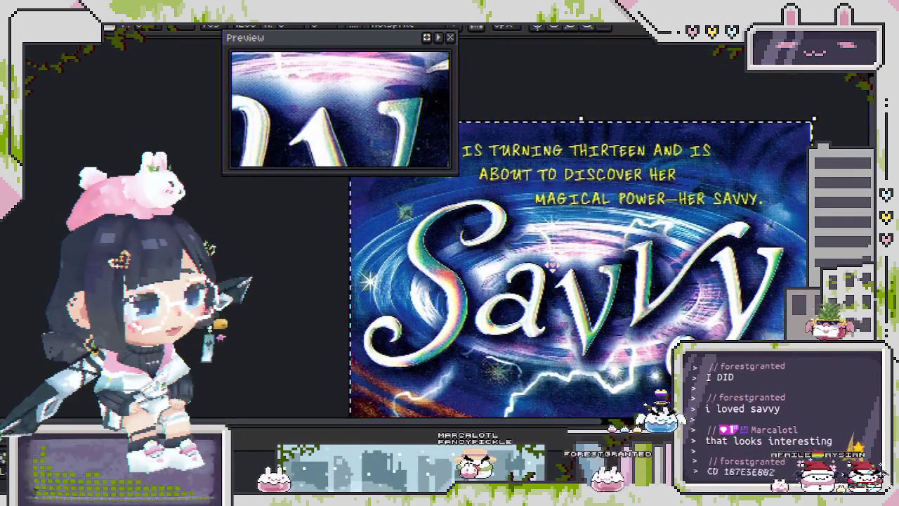
scroll(426, 281, "up", 1)
mouse_move(576, 309)
left_mouse_down()
mouse_move(444, 316)
mouse_move(469, 324)
left_mouse_up()
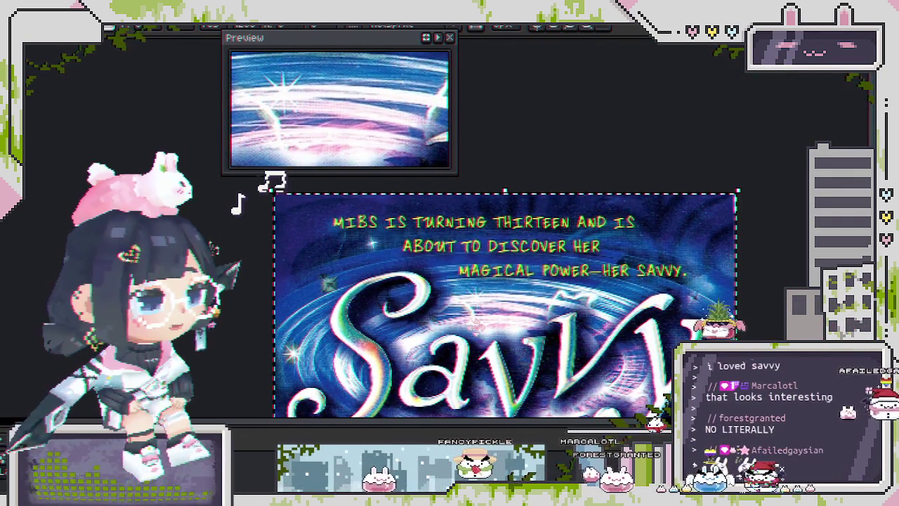
left_click_drag(492, 302, 472, 290)
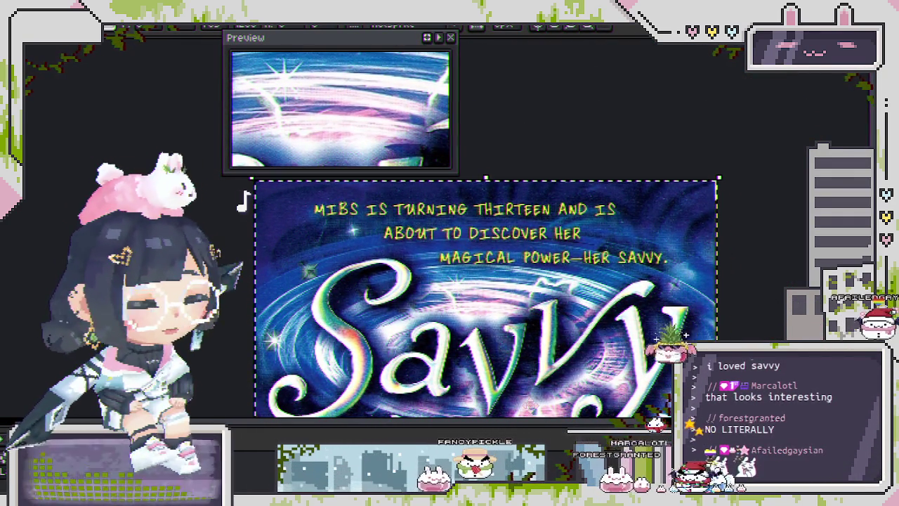
scroll(249, 203, "down", 5)
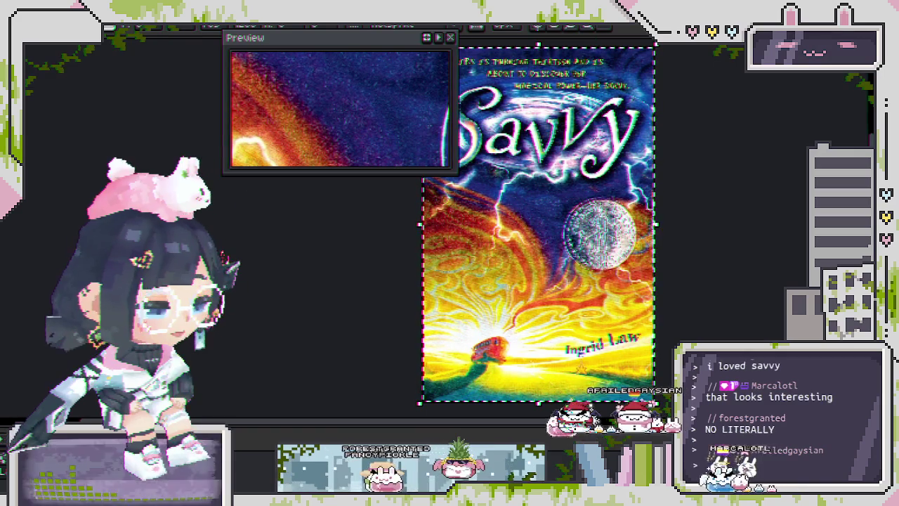
Close the book-cover sprite without saving and return to the icon sheet
key("ctrl+w")
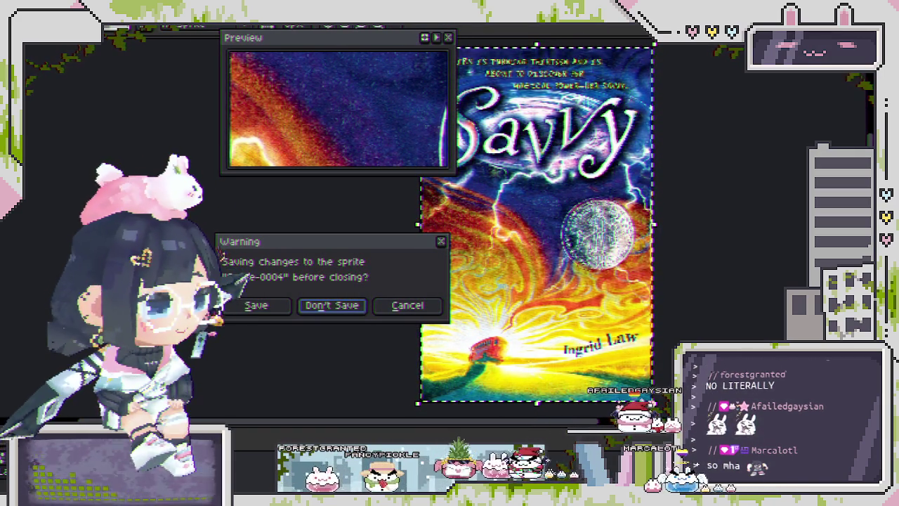
key("Return")
key("ctrl+w")
key("ctrl+w")
key("ctrl+w")
key("ctrl+w")
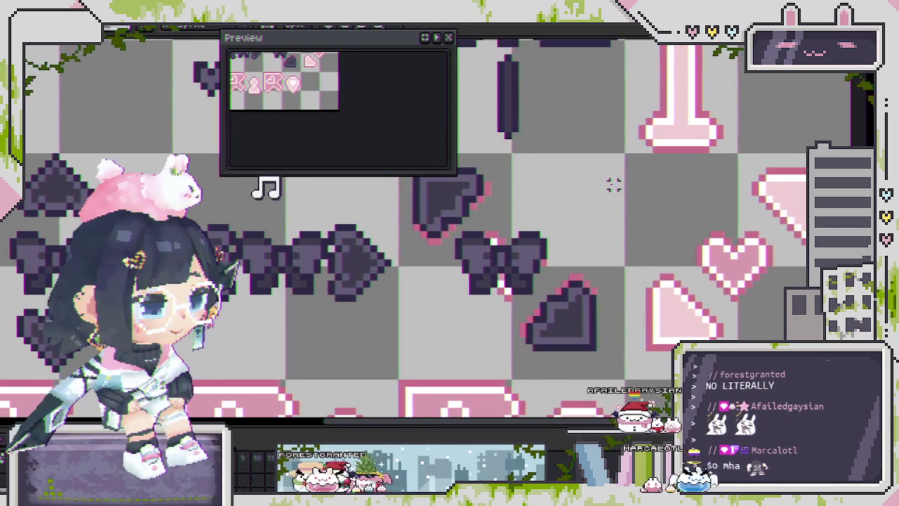
Zoom out on the icon sheet with the mouse wheel
scroll(607, 226, "down", 1)
scroll(607, 225, "down", 1)
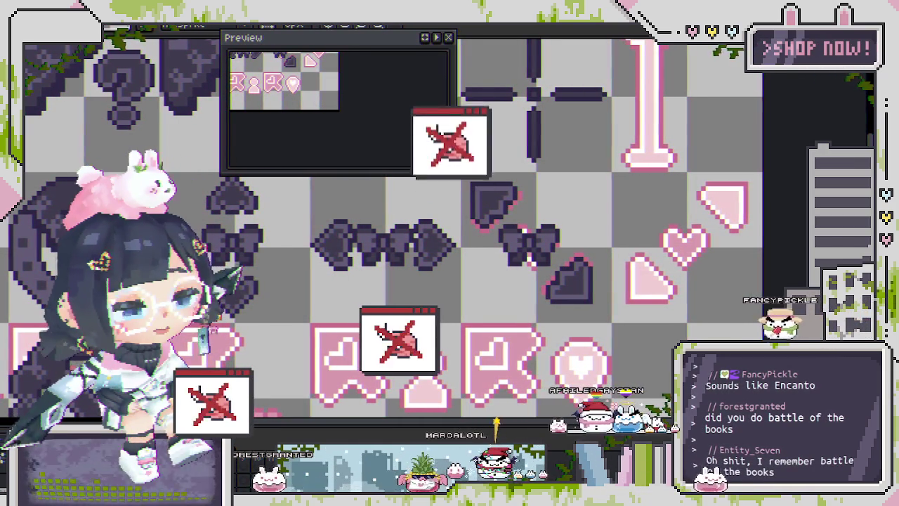
Zoom out and pan the sheet and Preview to a close-up of the upper-left icons
scroll(428, 302, "down", 1)
scroll(420, 245, "down", 1)
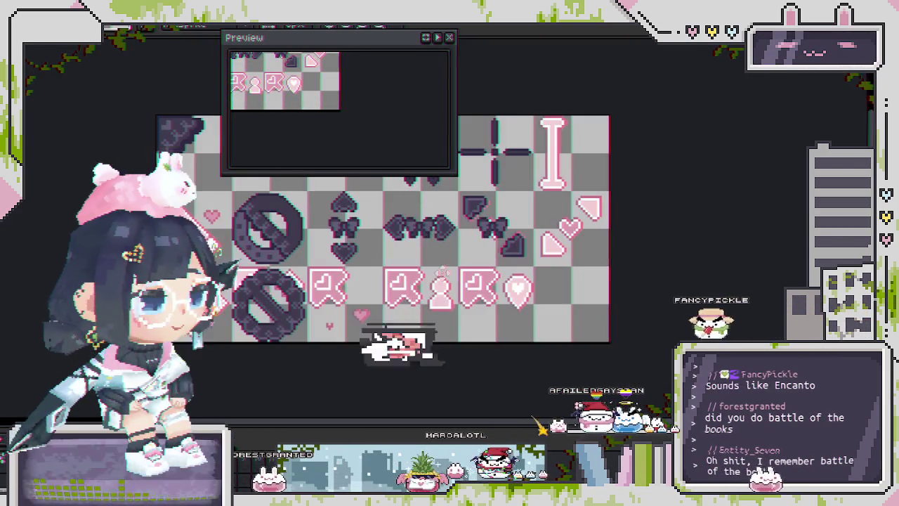
left_click_drag(421, 245, 446, 254)
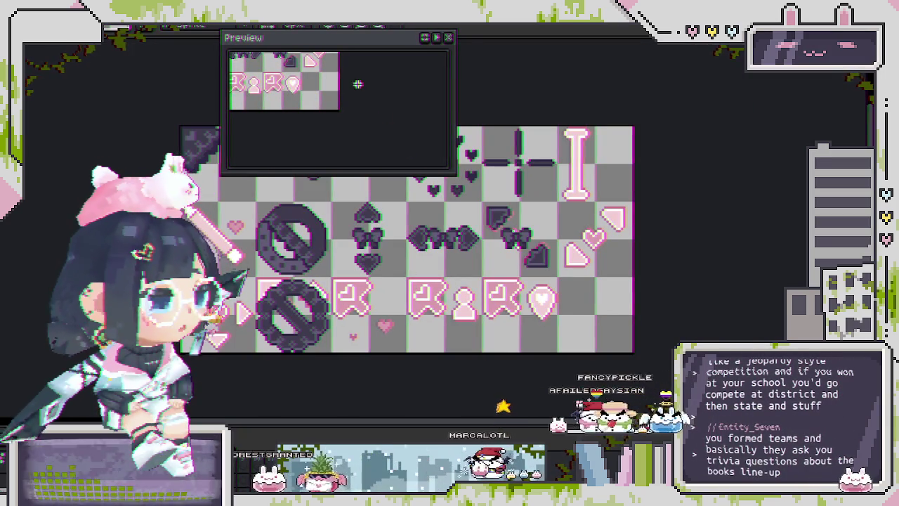
left_click_drag(358, 84, 397, 126)
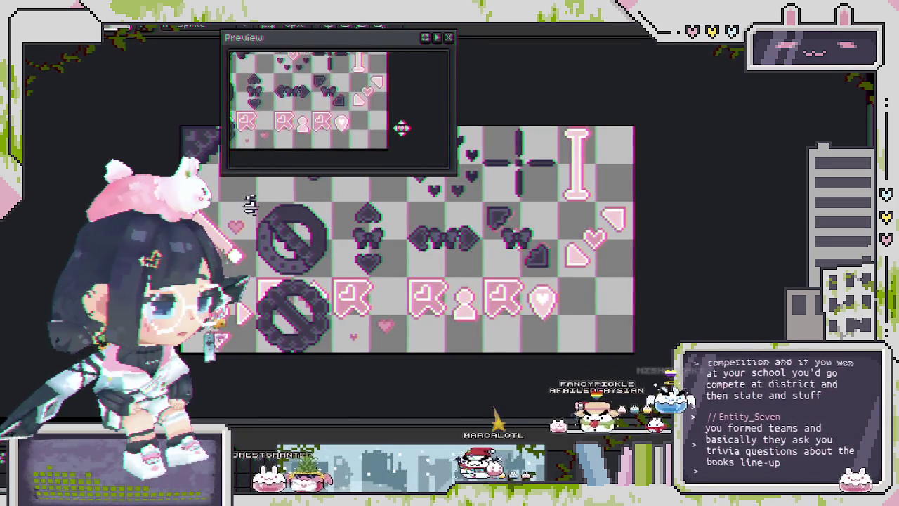
scroll(397, 127, "up", 2)
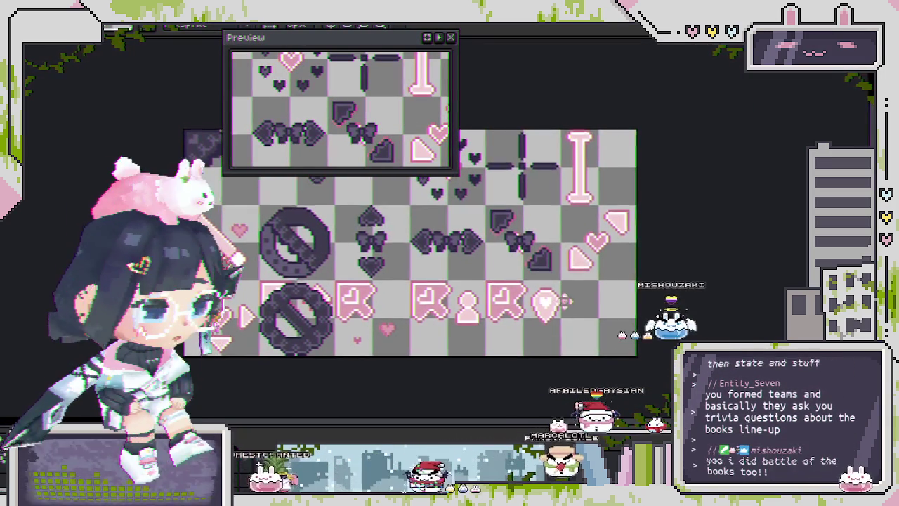
scroll(562, 302, "up", 1)
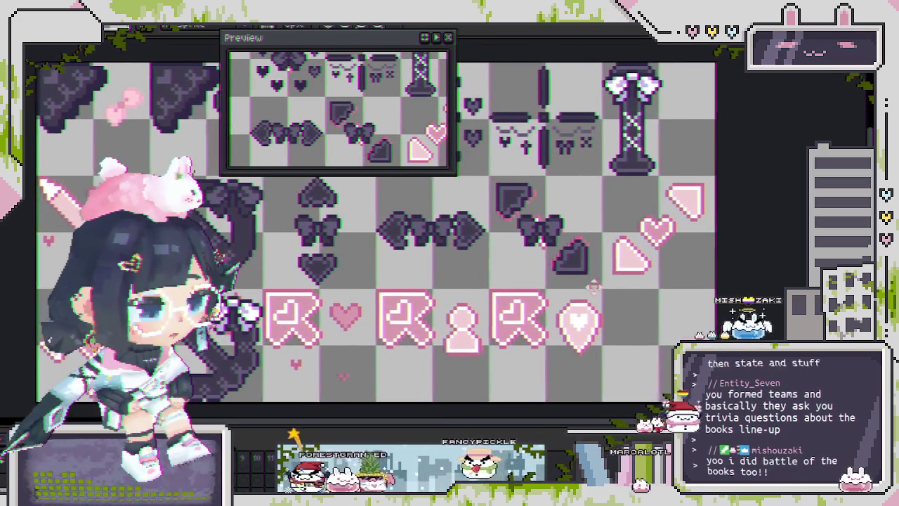
left_click_drag(556, 276, 656, 361)
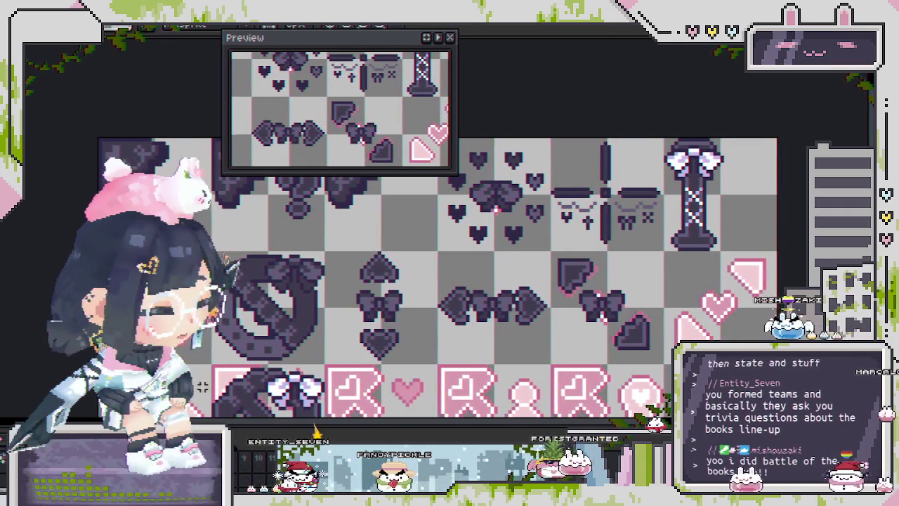
left_click_drag(371, 267, 392, 242)
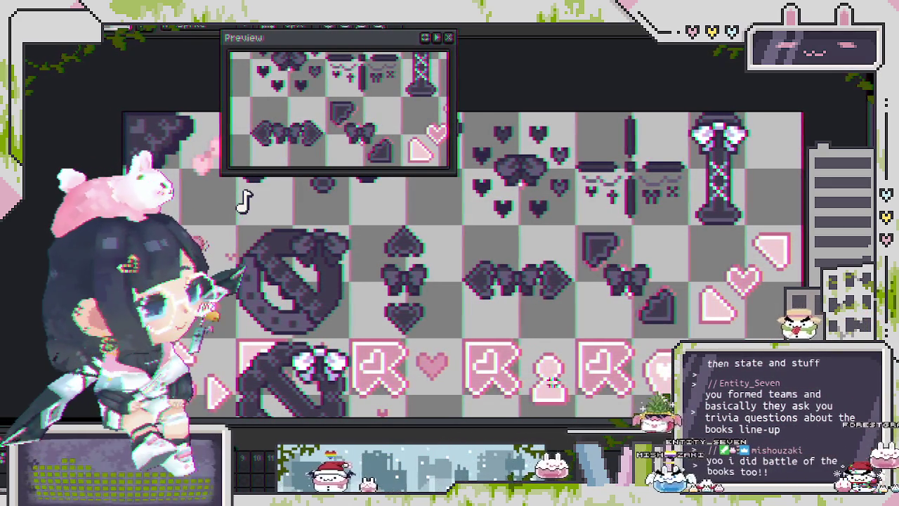
Save the icon sheet, then undo and redo to compare with and without the dark pillar variants
left_click_drag(492, 281, 417, 268)
left_click_drag(567, 264, 545, 275)
key("ctrl+s")
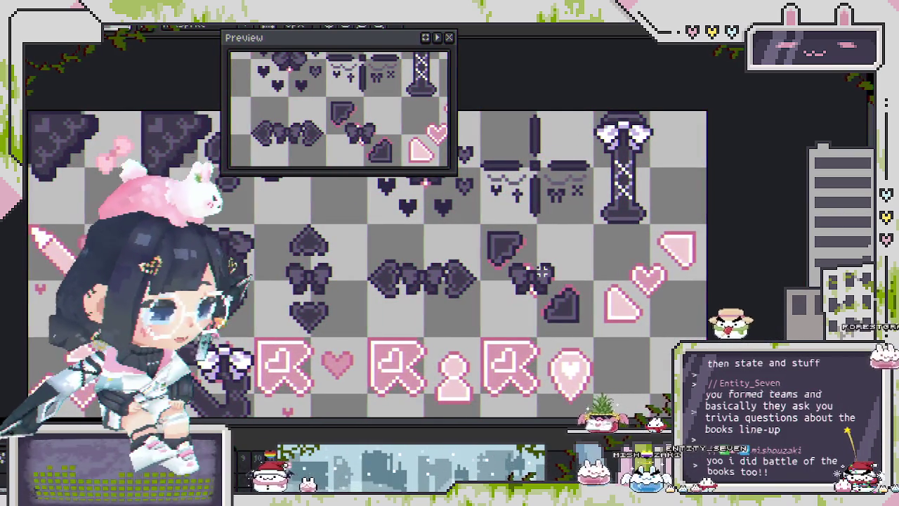
key("ctrl+z")
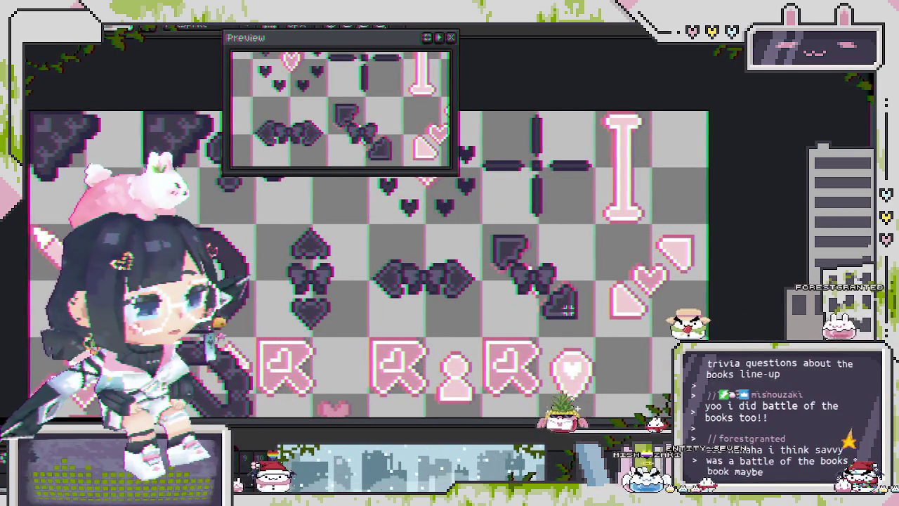
key("ctrl+y")
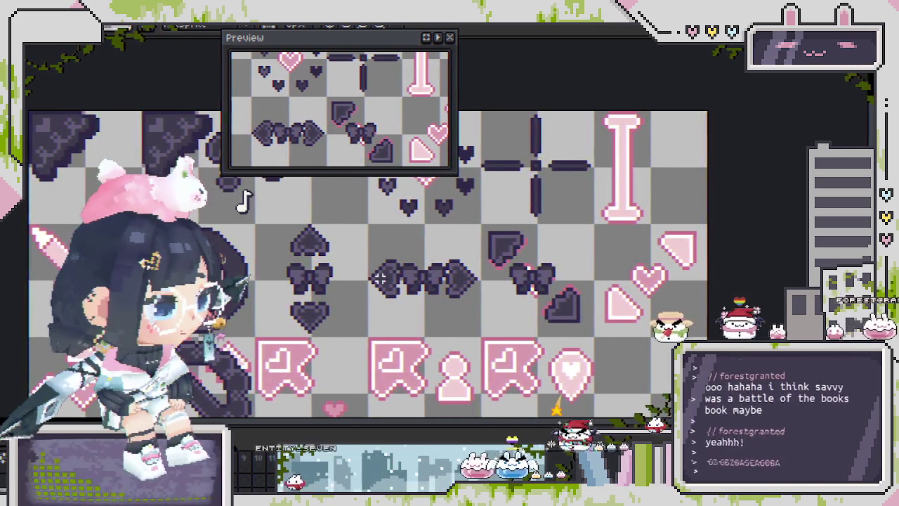
Zoom in and pan to the right side of the icon sheet
scroll(483, 207, "down", 2)
scroll(480, 314, "up", 2)
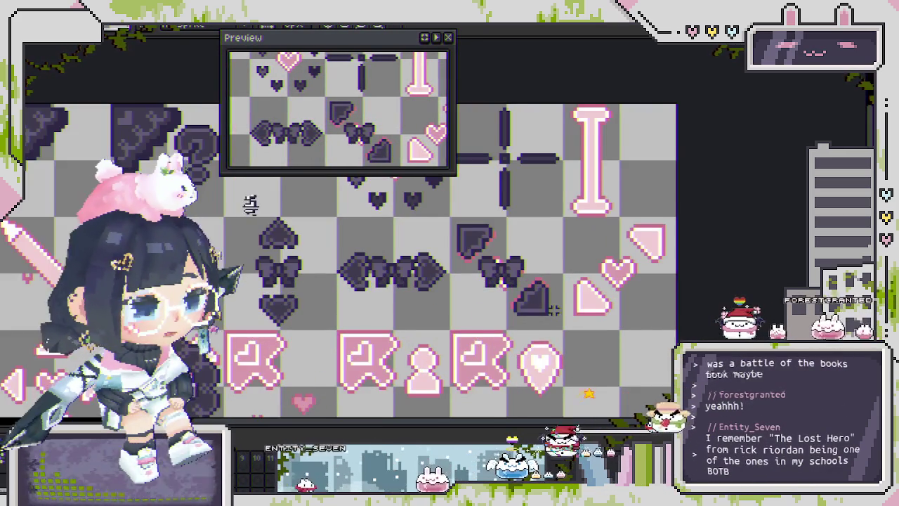
scroll(582, 326, "up", 1)
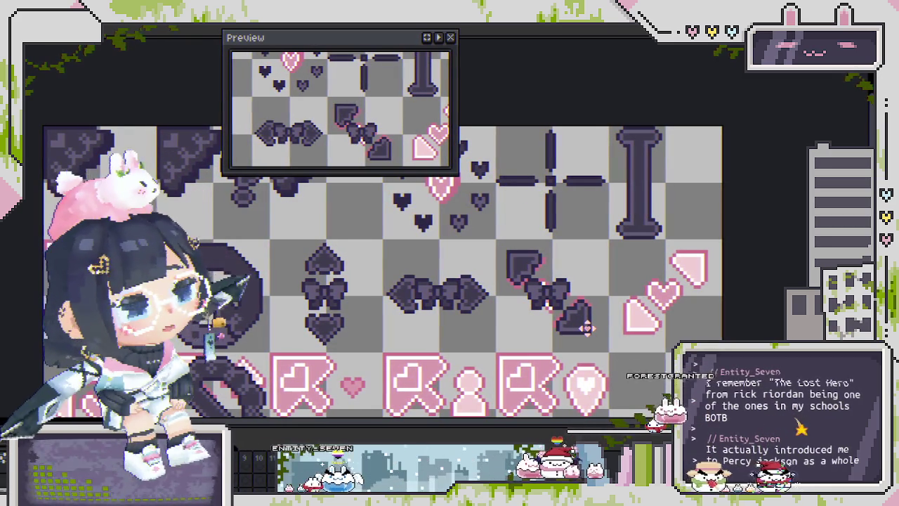
scroll(583, 327, "up", 1)
left_click_drag(578, 332, 437, 351)
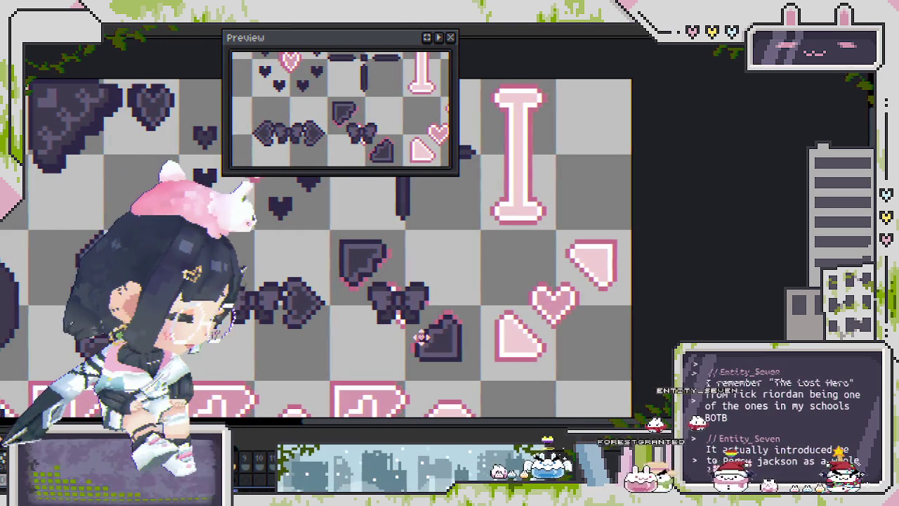
key("shift+r")
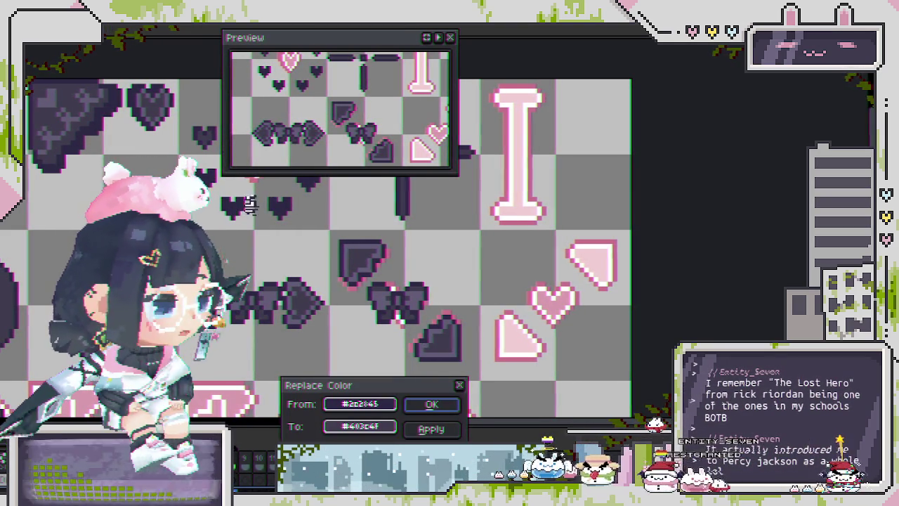
key("Escape")
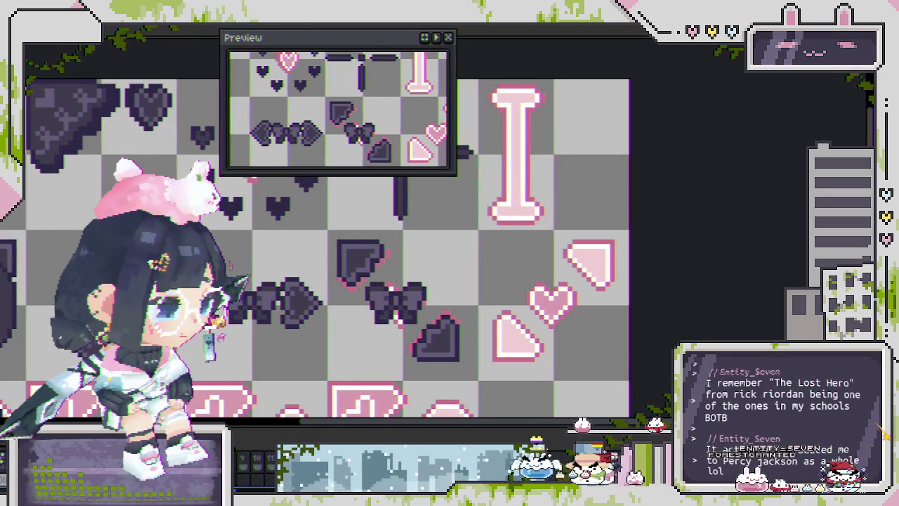
scroll(331, 347, "down", 2)
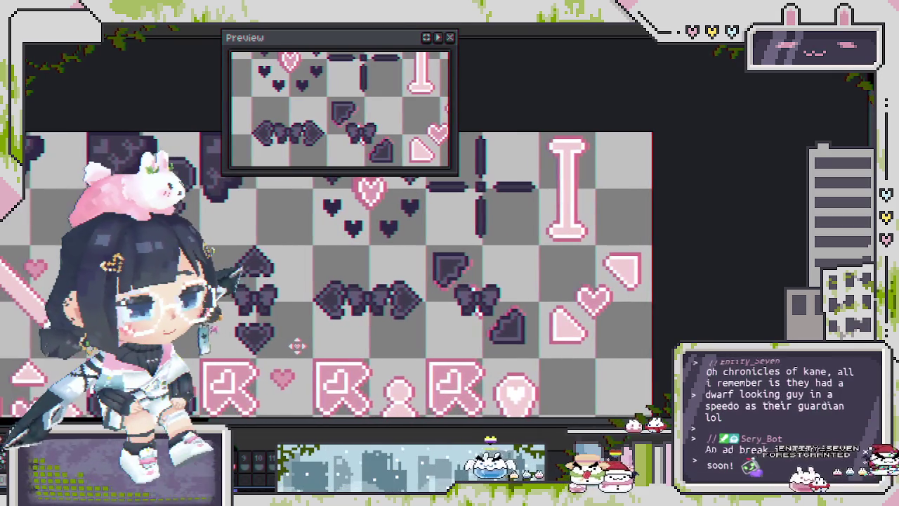
left_click_drag(330, 347, 341, 349)
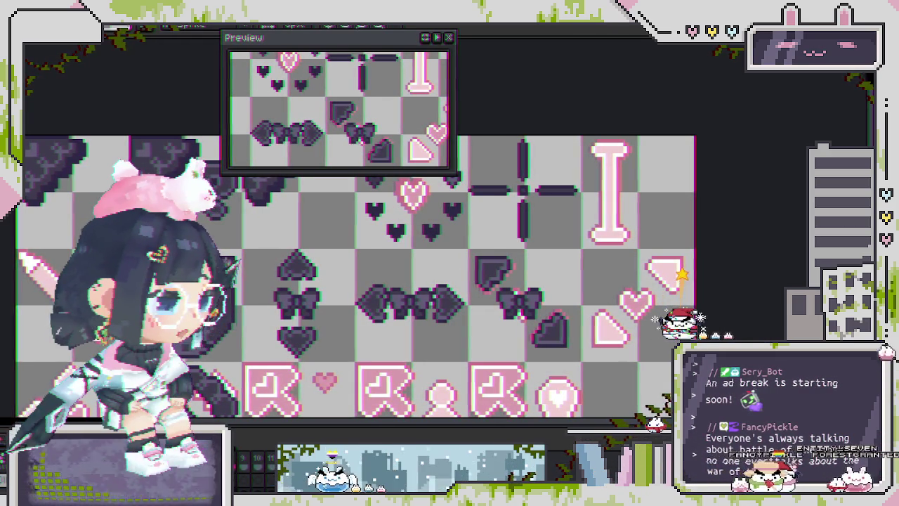
Show the dark bowed variant layers and put a dark bow in place of the right-column pink heart
key("Right")
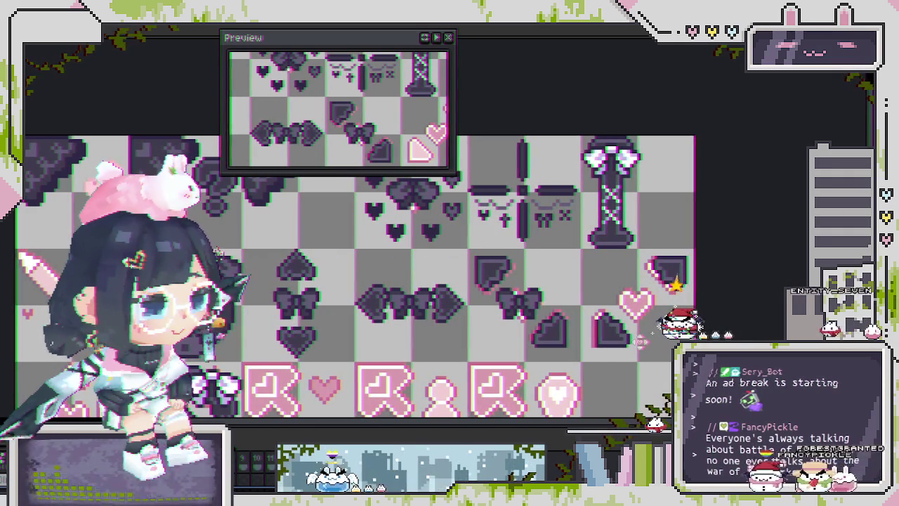
left_click_drag(558, 372, 496, 342)
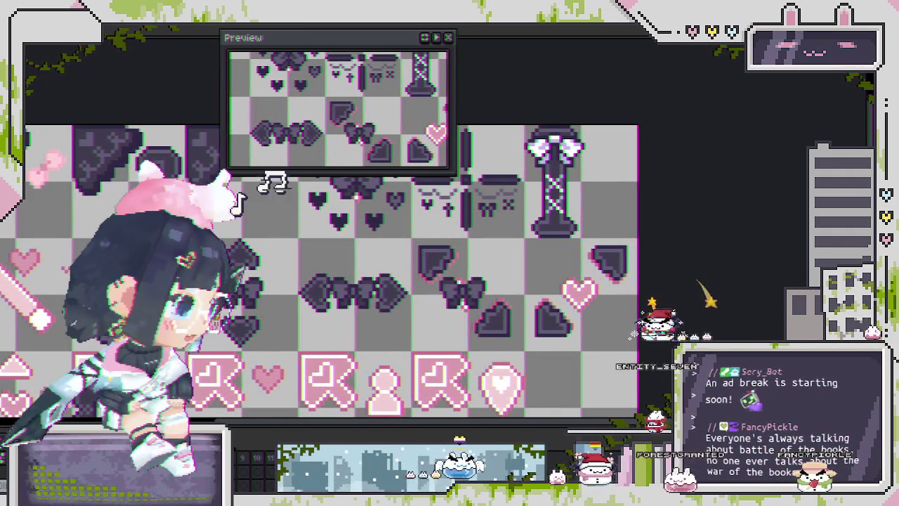
left_click(464, 288)
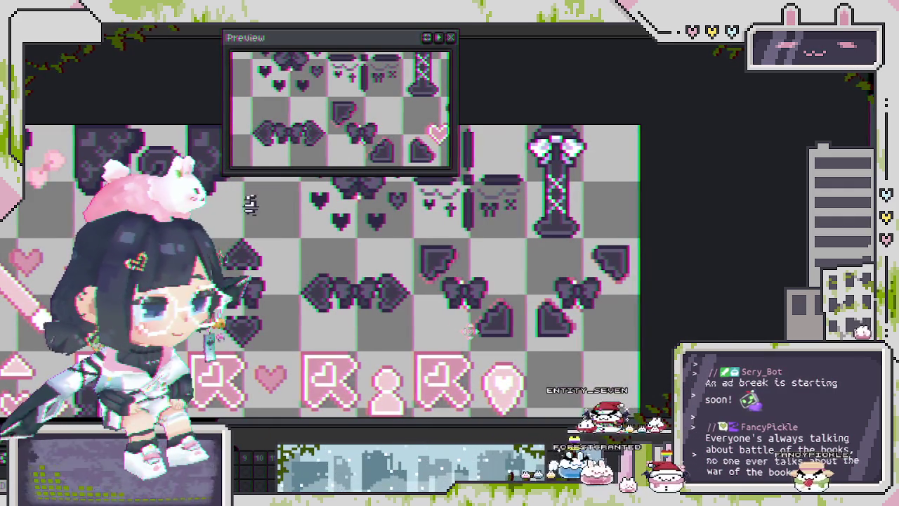
Zoom in across the bow tiles and open the bow layer's Layer Properties
scroll(472, 330, "up", 2)
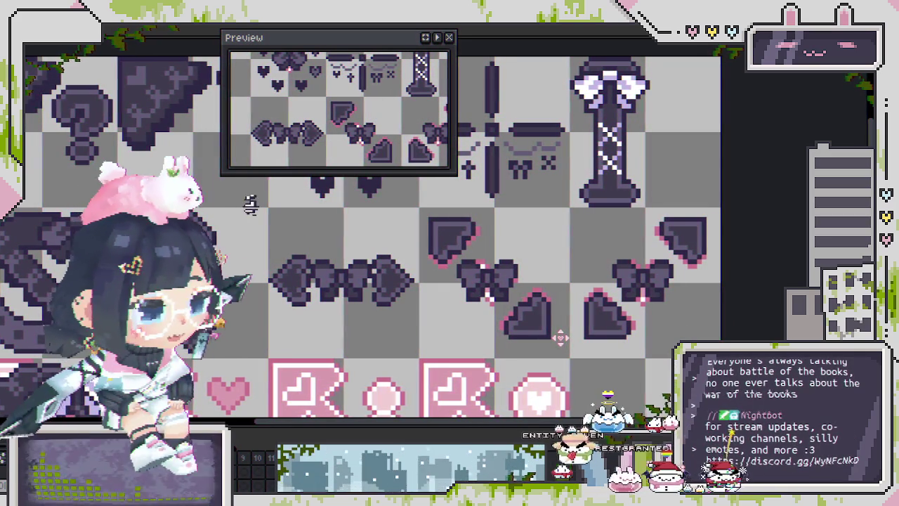
scroll(560, 337, "down", 1)
scroll(618, 309, "up", 2)
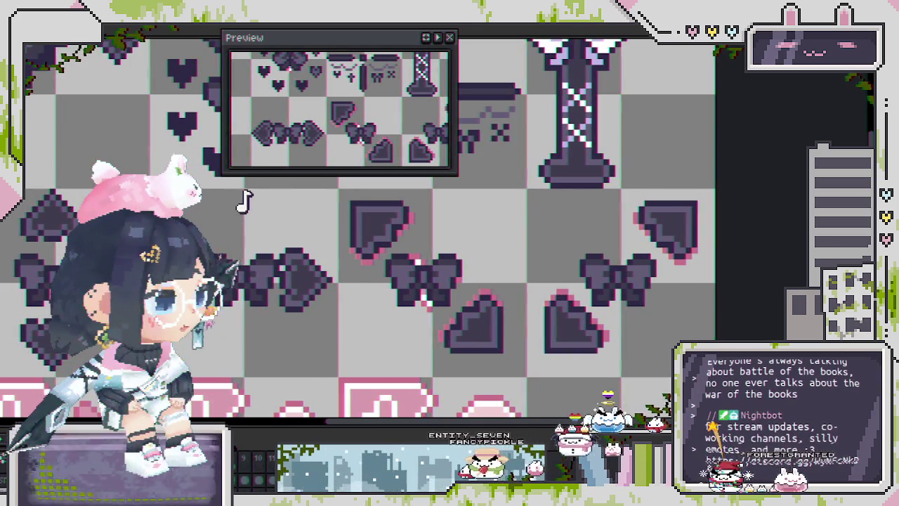
scroll(607, 336, "up", 2)
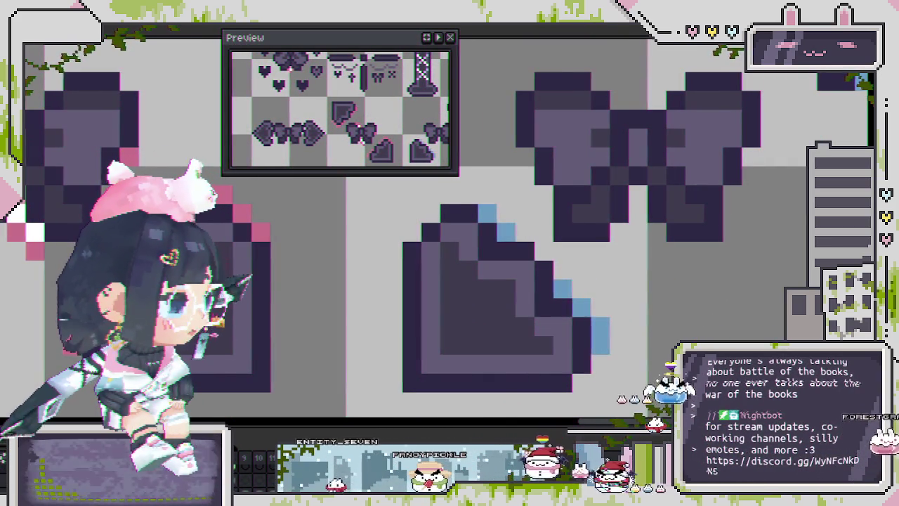
left_click_drag(257, 238, 353, 225)
scroll(311, 274, "down", 3)
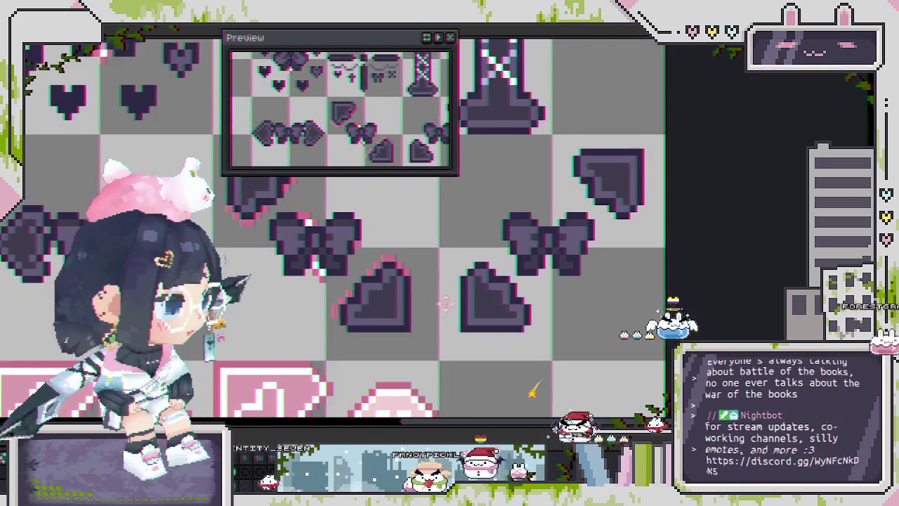
scroll(360, 380, "down", 2)
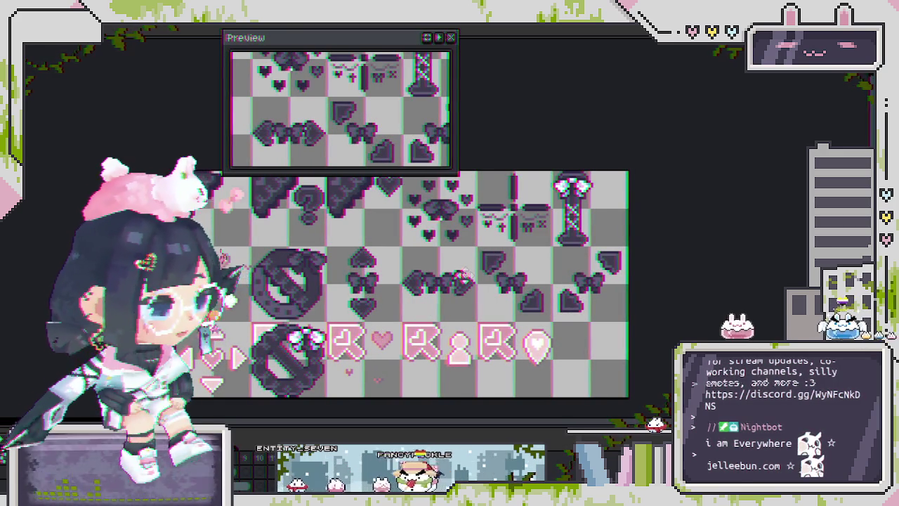
scroll(468, 266, "up", 3)
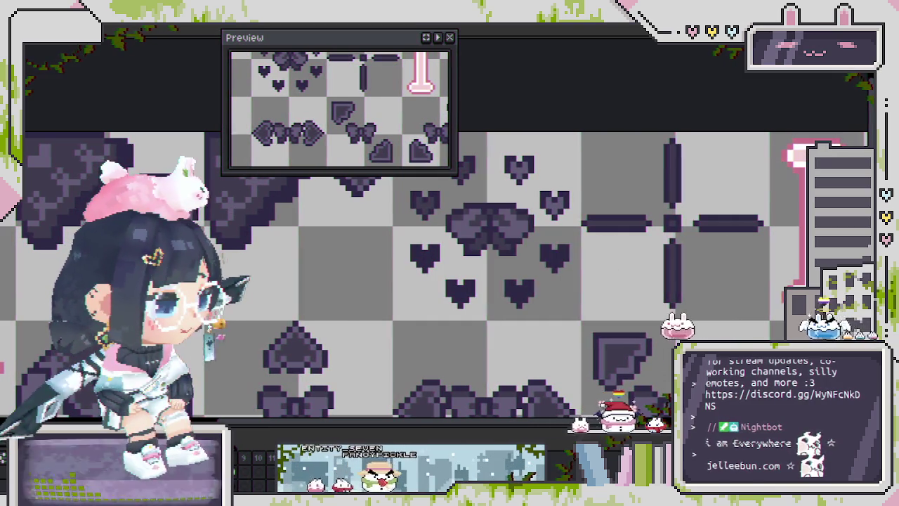
key("shift+p")
key("End")
Extend the bow layer's name with a SMALL size label
type("XS")
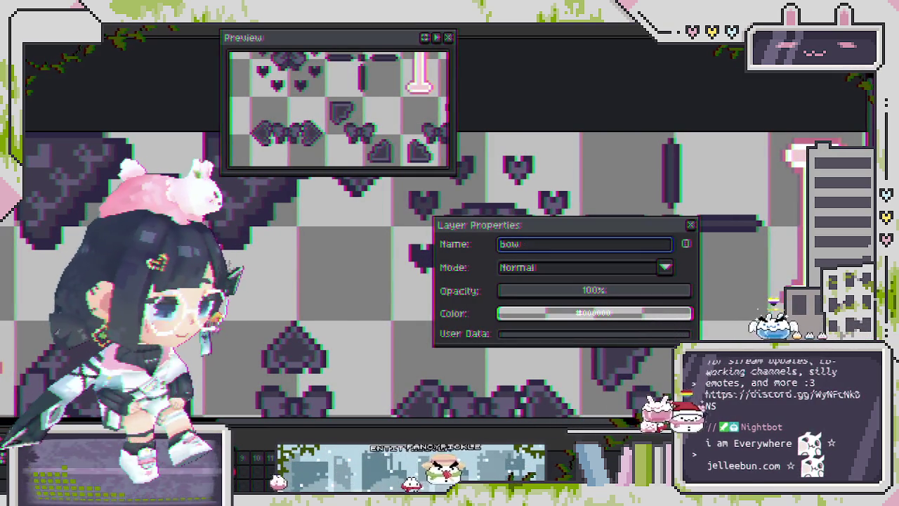
key("BackSpace")
key("BackSpace")
type("SMALL")
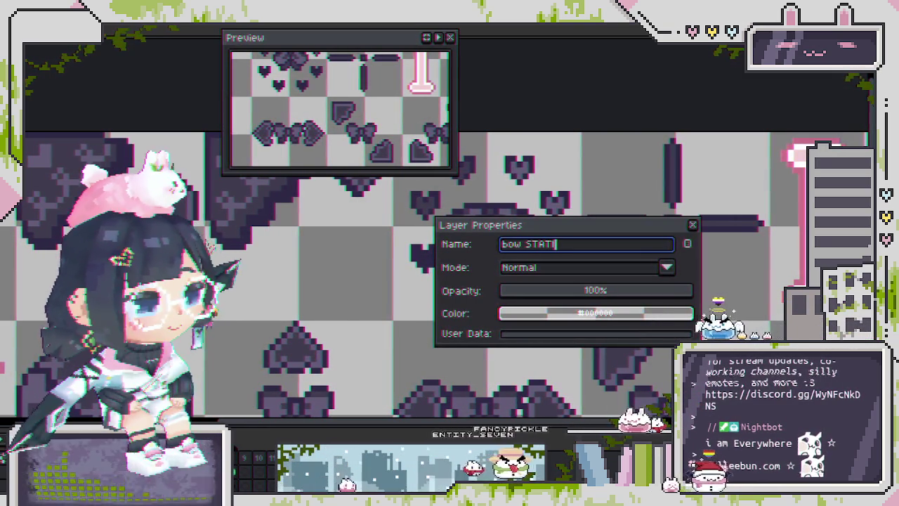
key("Return")
scroll(429, 274, "down", 2)
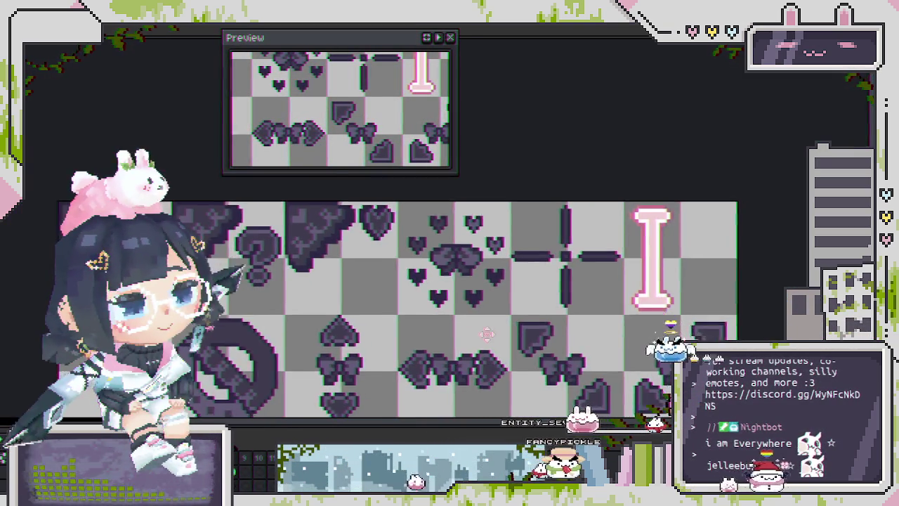
scroll(429, 274, "down", 1)
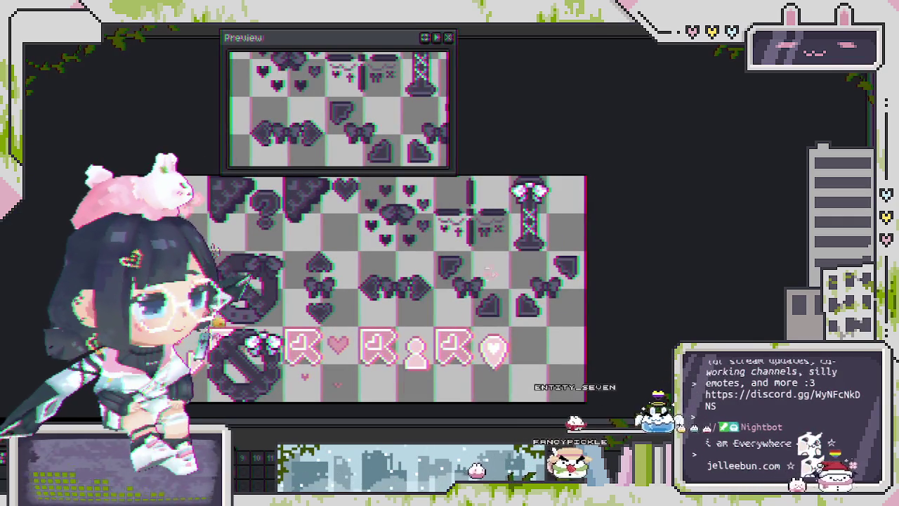
scroll(502, 240, "up", 3)
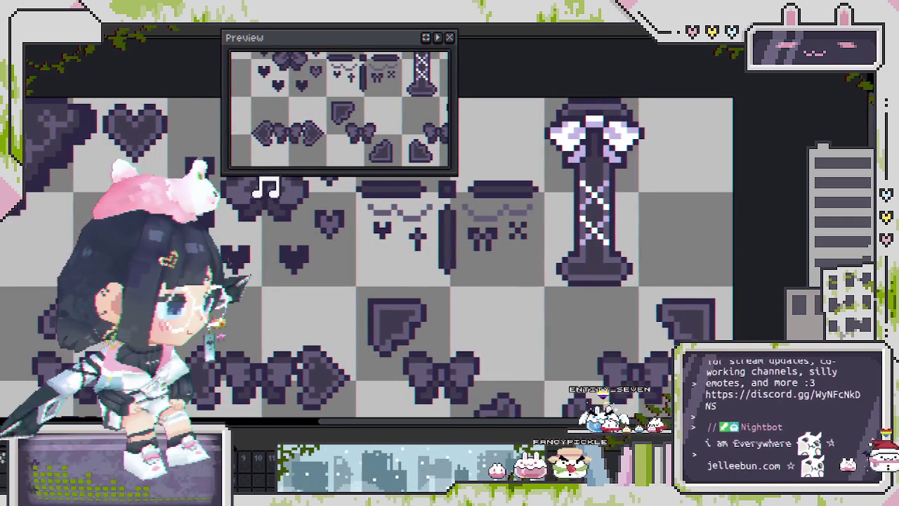
Rename the next layer to 'dangling charms'
key("shift+p")
type("dangling charms")
key("Return")
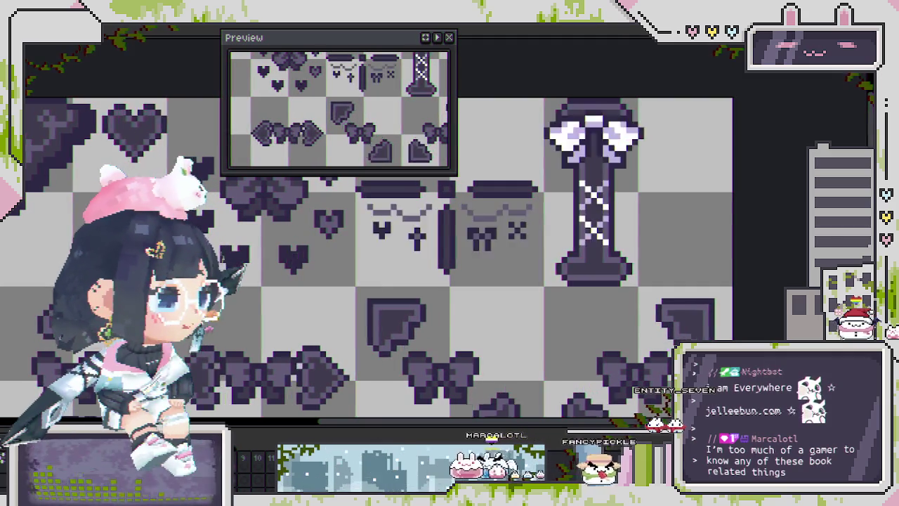
Check the pink I-beam's position, then show the dark bowed pillar over it
left_click(584, 224)
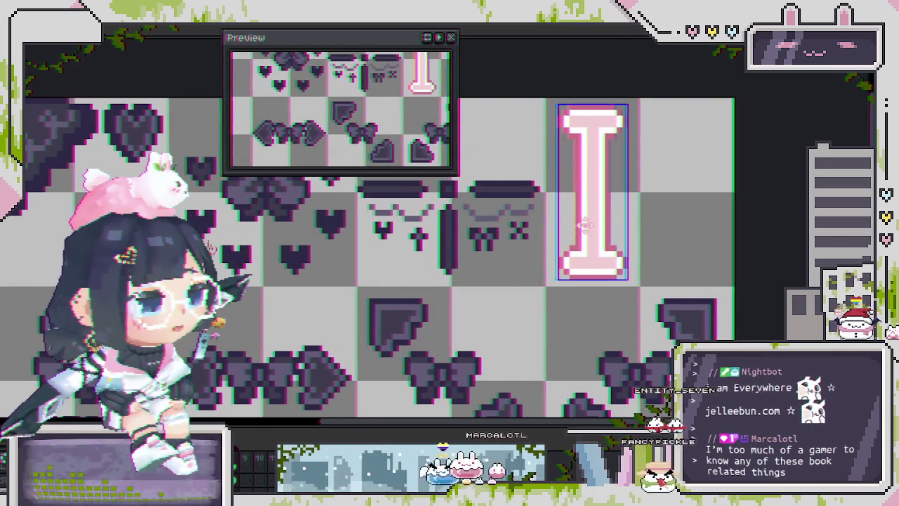
scroll(584, 225, "down", 3)
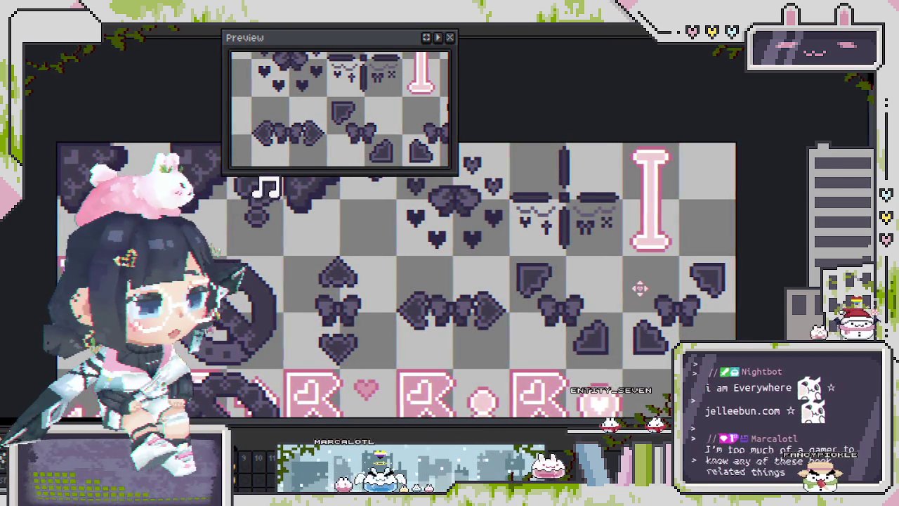
scroll(573, 255, "up", 2)
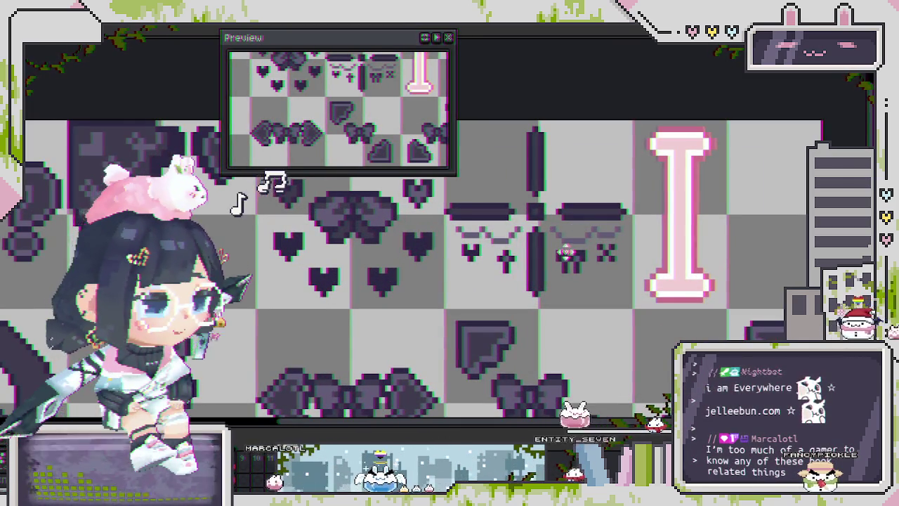
key("alt")
key("Escape")
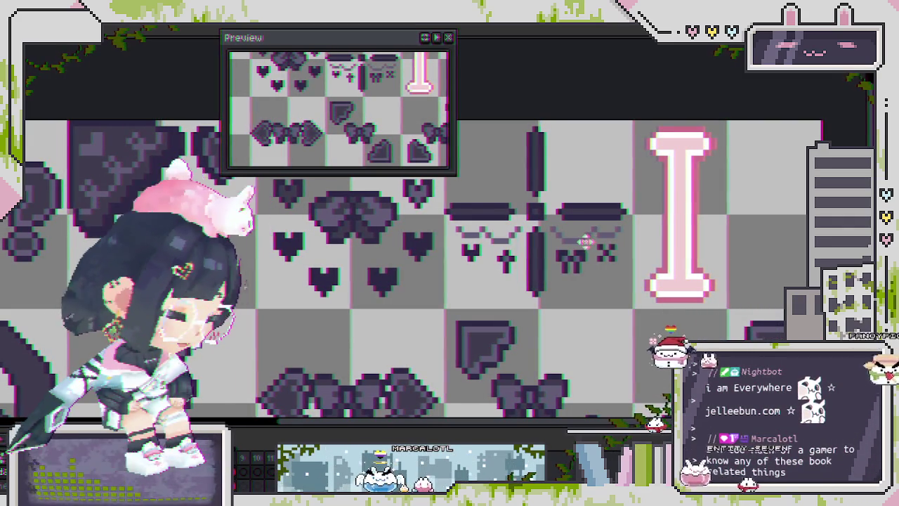
key("Return")
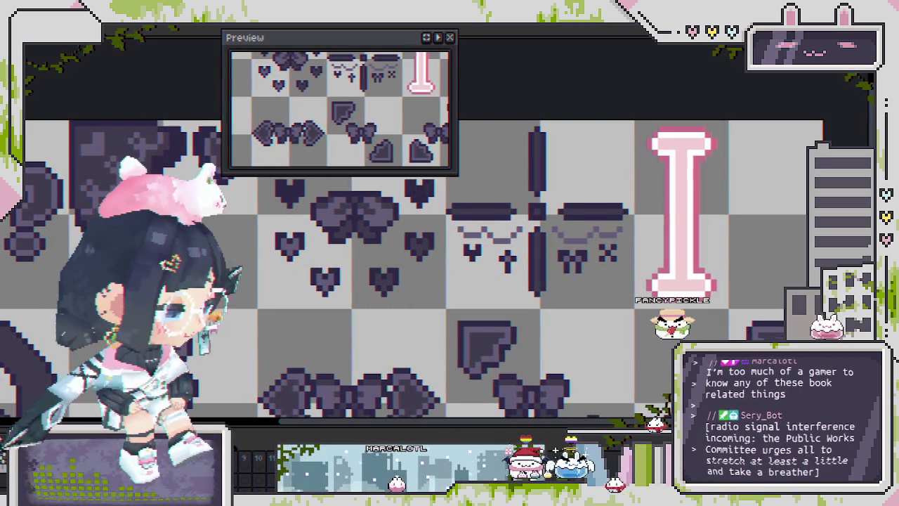
scroll(504, 314, "up", 1)
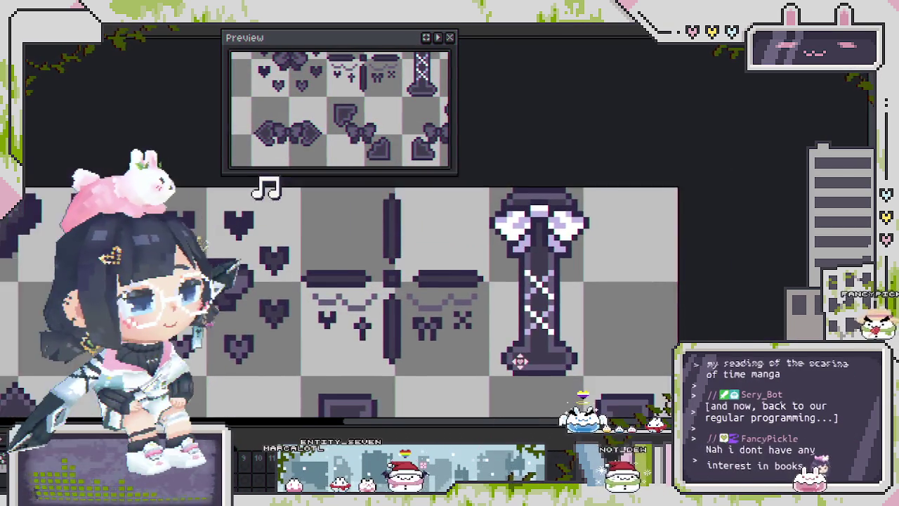
left_click_drag(496, 242, 621, 408)
left_click(604, 211)
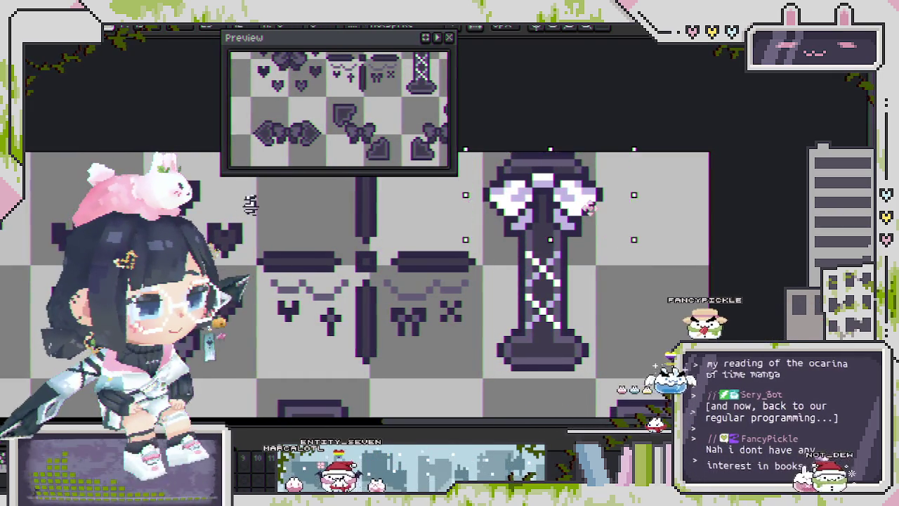
left_click_drag(471, 156, 638, 260)
left_click(585, 311)
scroll(241, 202, "down", 1)
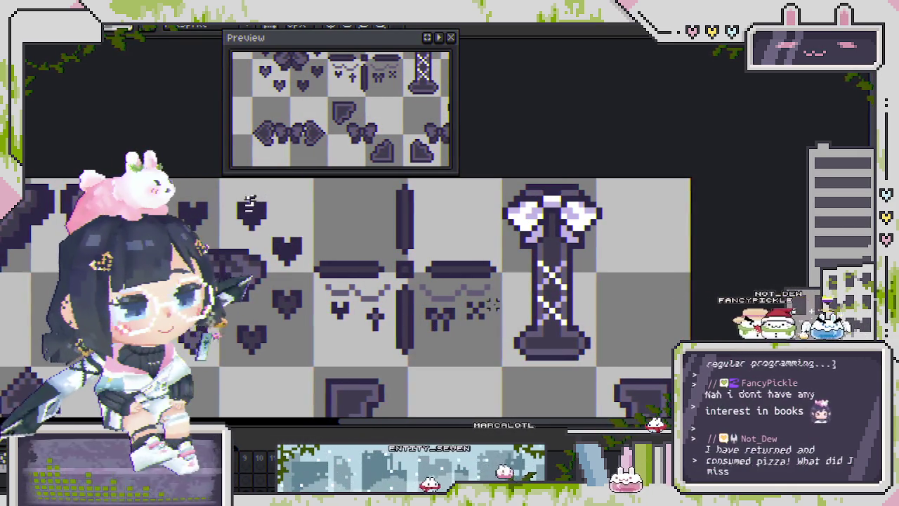
scroll(493, 303, "up", 1)
scroll(491, 302, "down", 1)
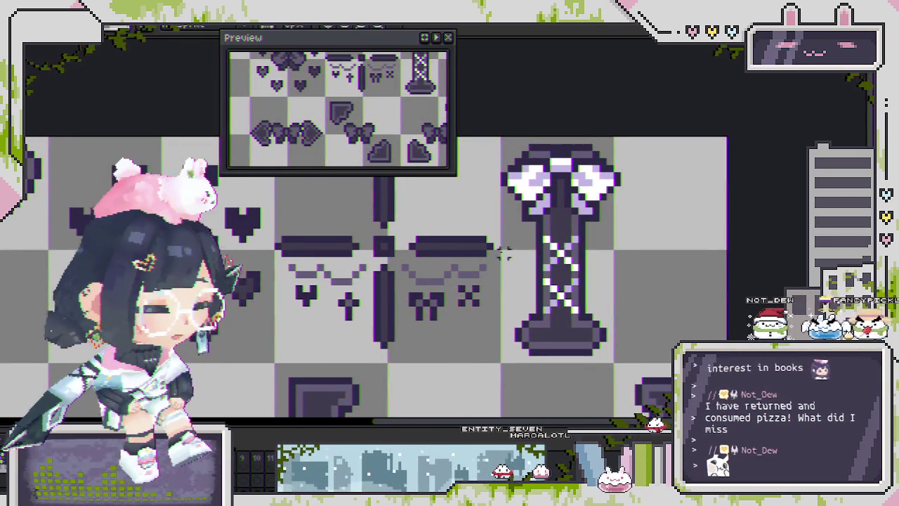
left_click_drag(604, 296, 619, 309)
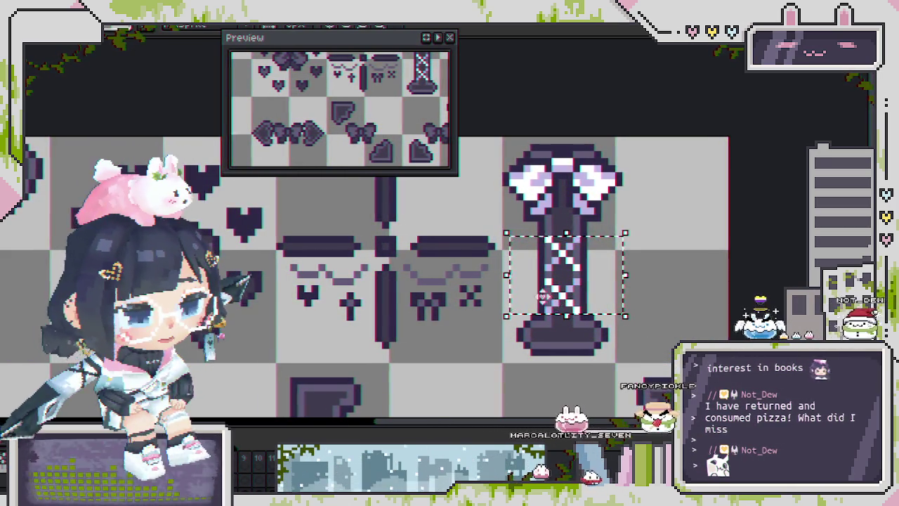
scroll(568, 303, "up", 1)
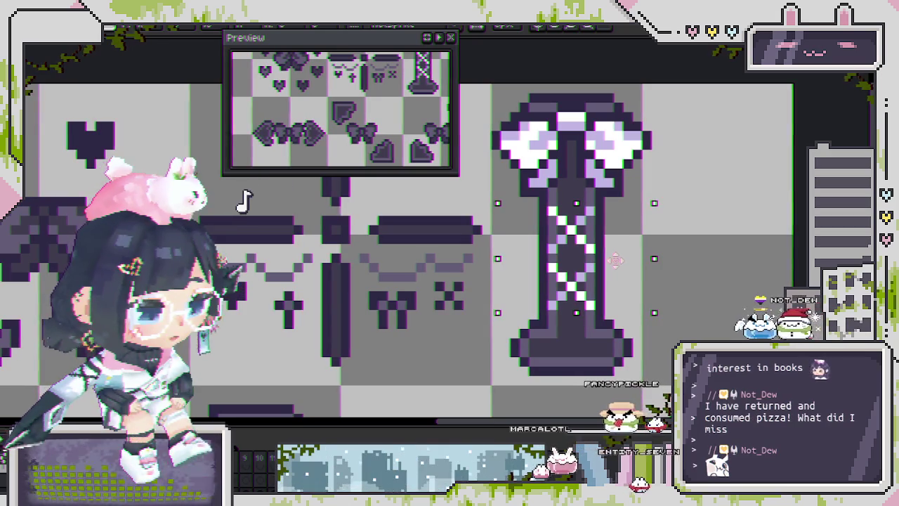
scroll(608, 293, "down", 1)
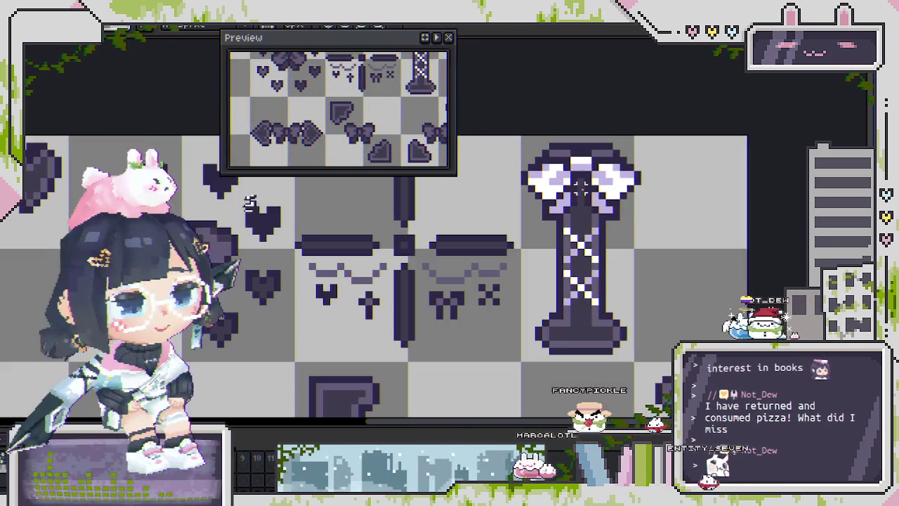
key("ctrl+d")
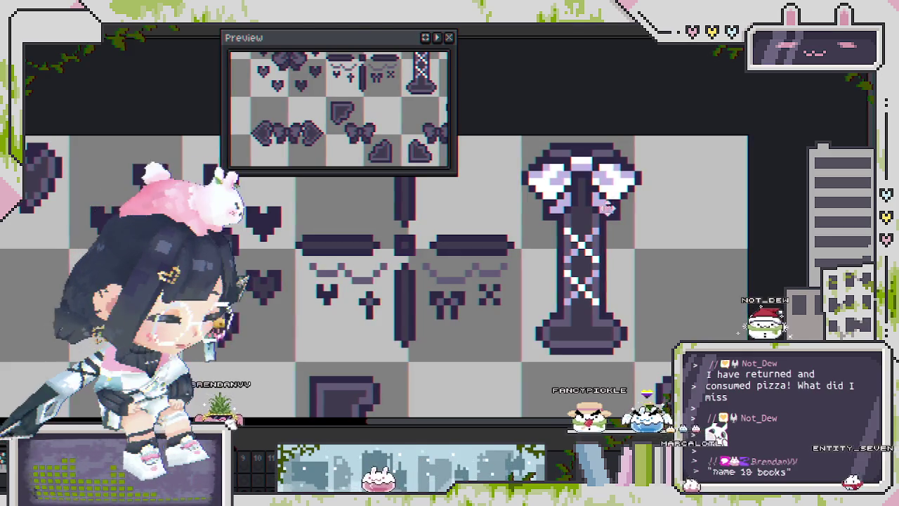
scroll(592, 202, "up", 1)
left_click_drag(503, 128, 672, 229)
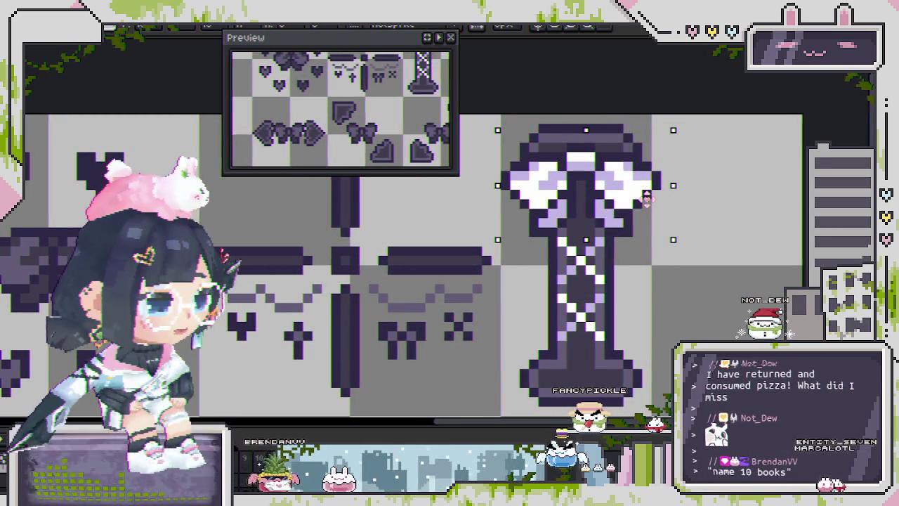
scroll(629, 299, "down", 2)
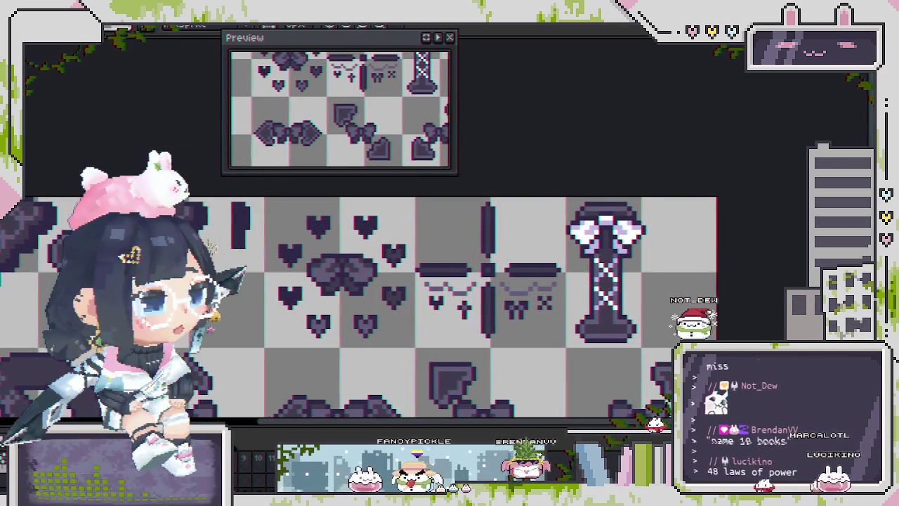
scroll(342, 126, "down", 2)
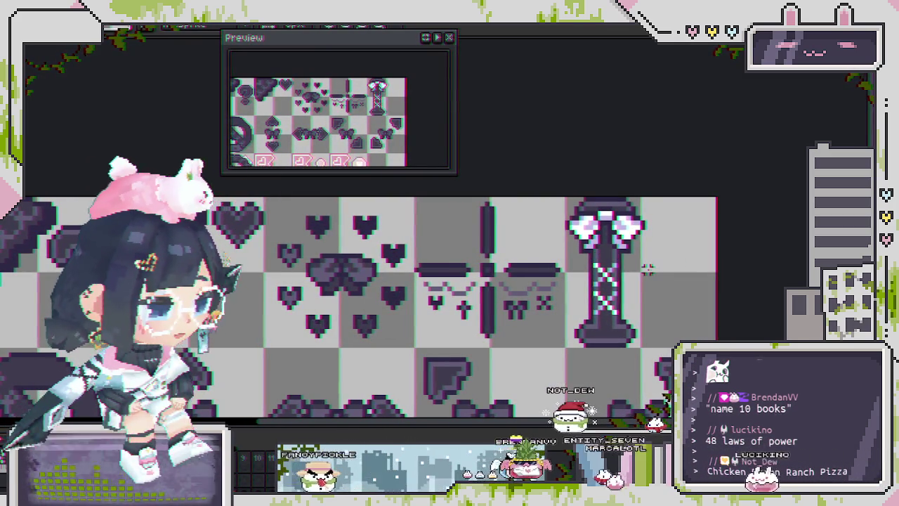
scroll(618, 268, "up", 1)
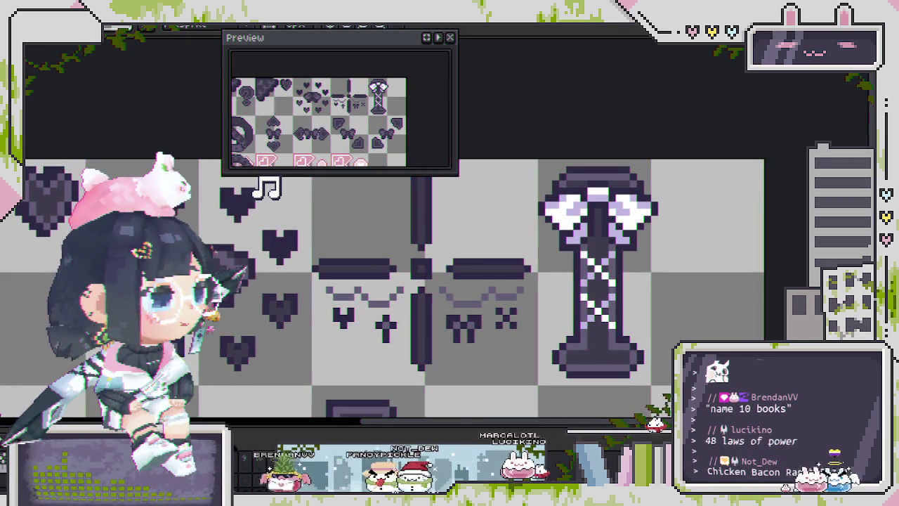
scroll(601, 299, "down", 1)
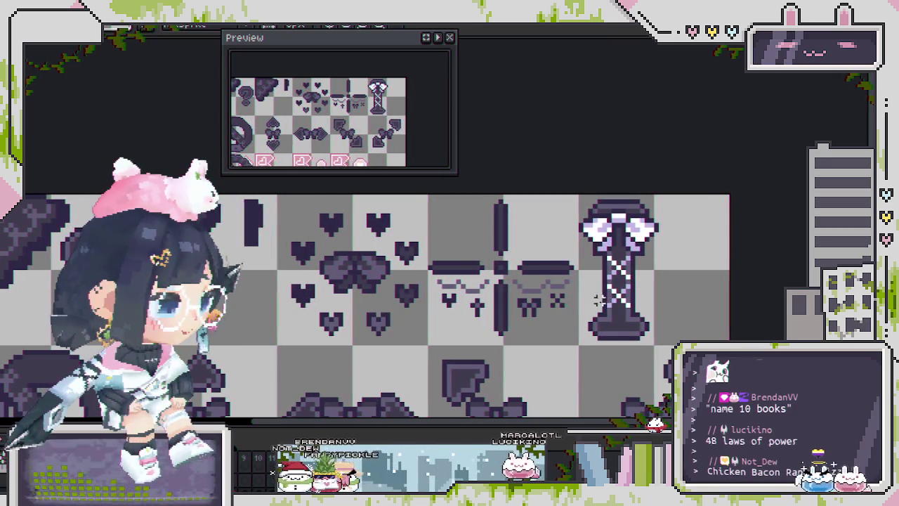
scroll(477, 328, "down", 1)
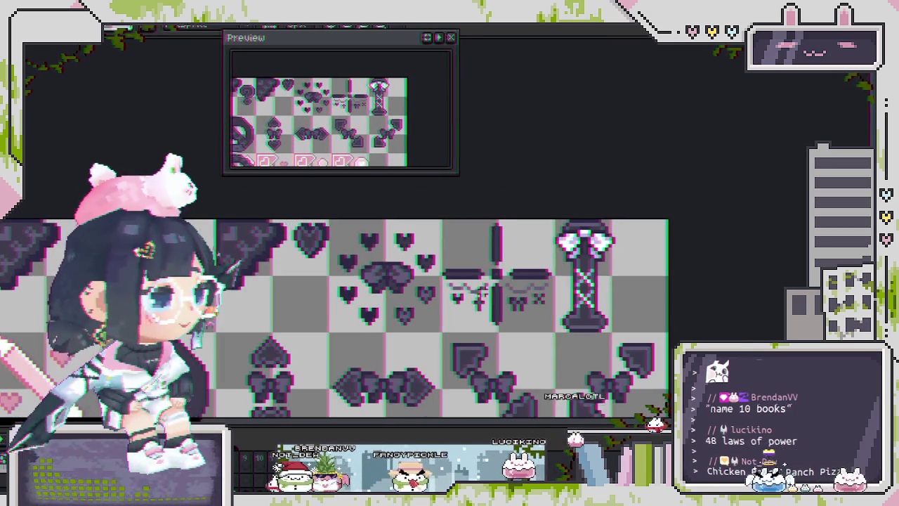
scroll(546, 246, "down", 1)
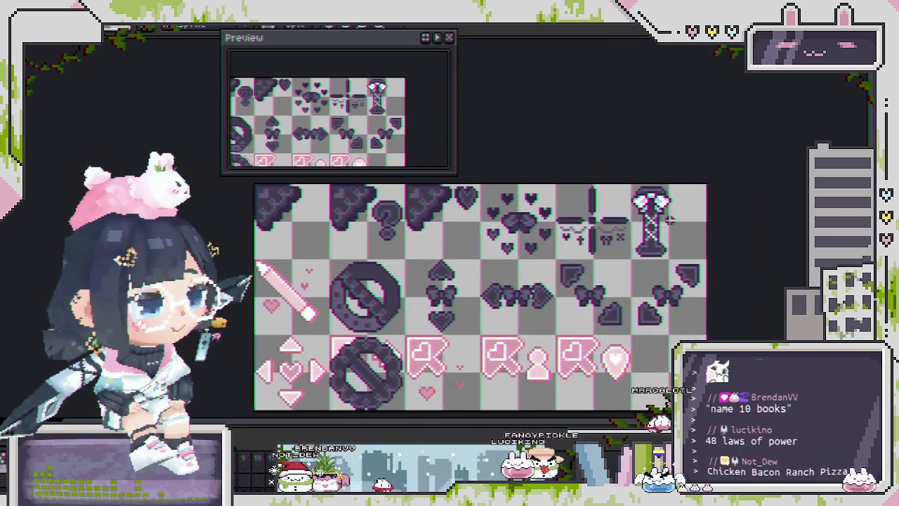
scroll(239, 204, "up", 1)
scroll(240, 200, "up", 1)
scroll(241, 200, "up", 1)
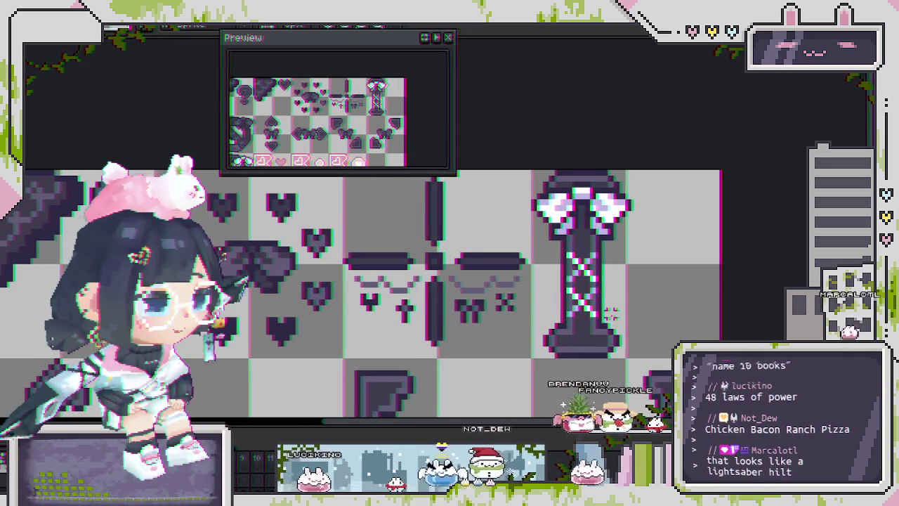
scroll(554, 242, "up", 3)
Select the hilt sprite and centre the view on it and its neighbours
left_click_drag(554, 238, 685, 379)
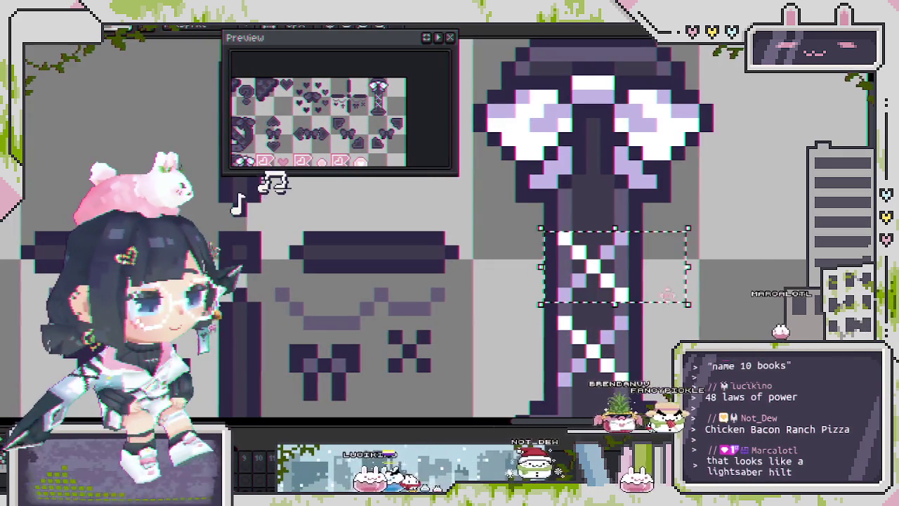
scroll(657, 337, "down", 3)
left_click_drag(285, 217, 240, 201)
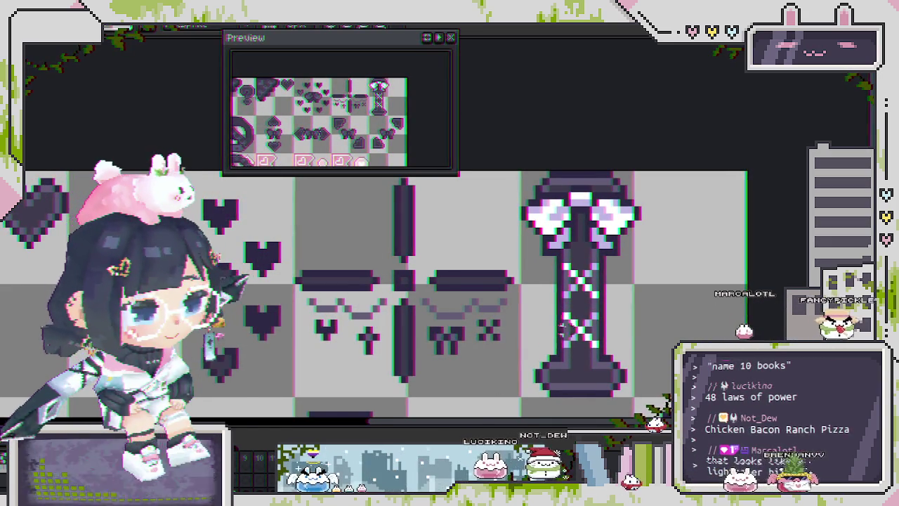
scroll(557, 330, "down", 1)
scroll(556, 330, "down", 1)
scroll(562, 316, "down", 1)
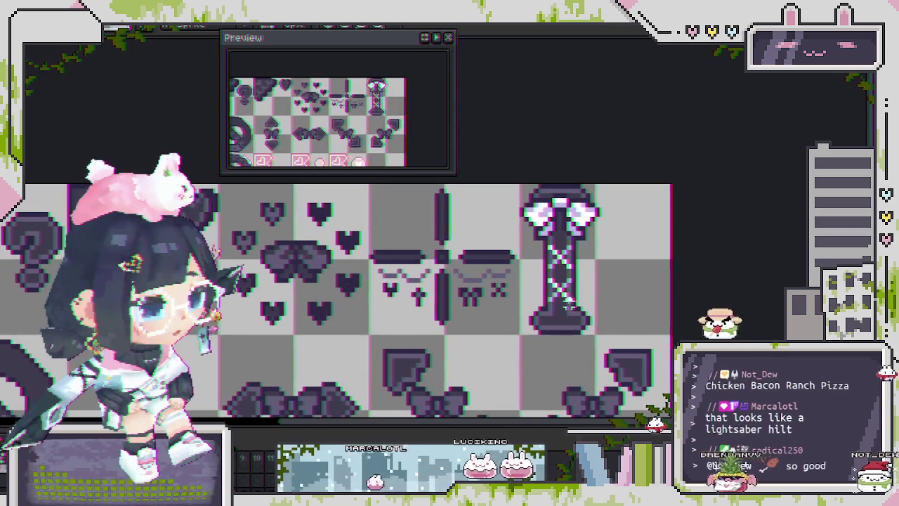
Step to another animation frame where one heart turns edge-on as a thin bar
scroll(587, 281, "down", 1)
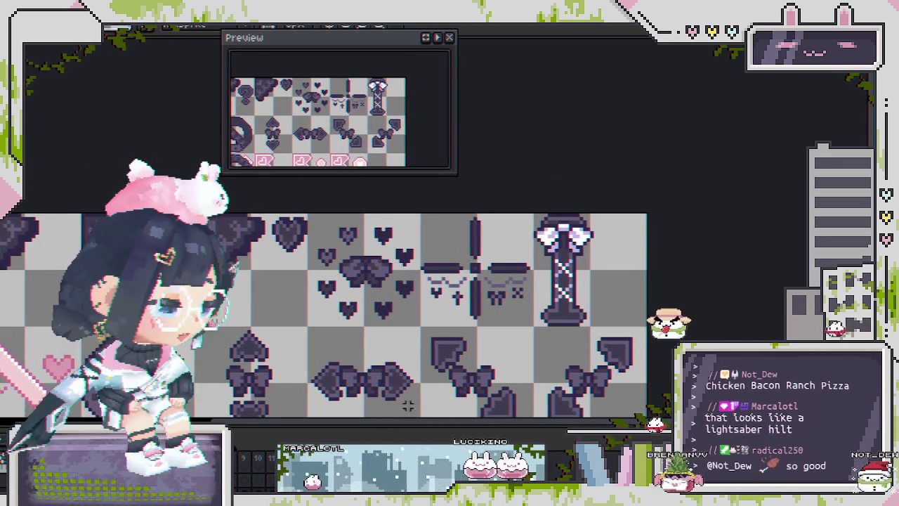
key("ctrl+z")
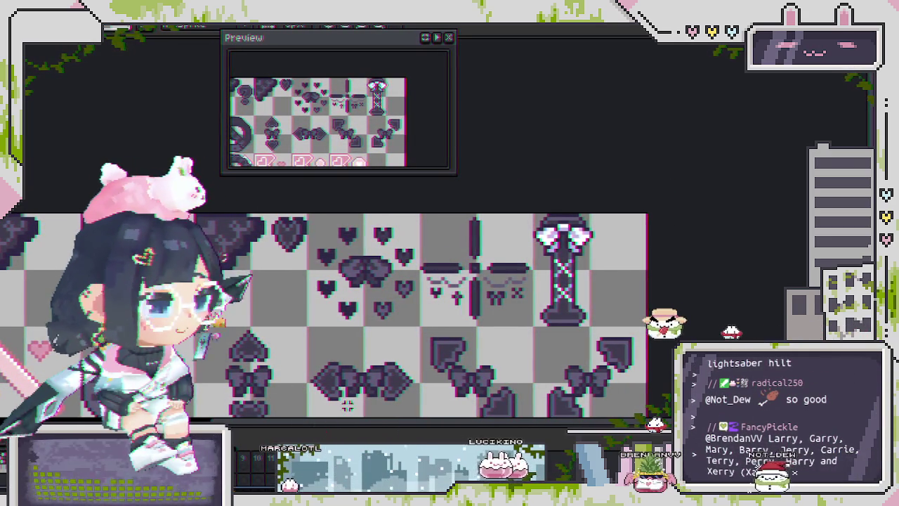
scroll(583, 226, "up", 1)
scroll(578, 228, "up", 1)
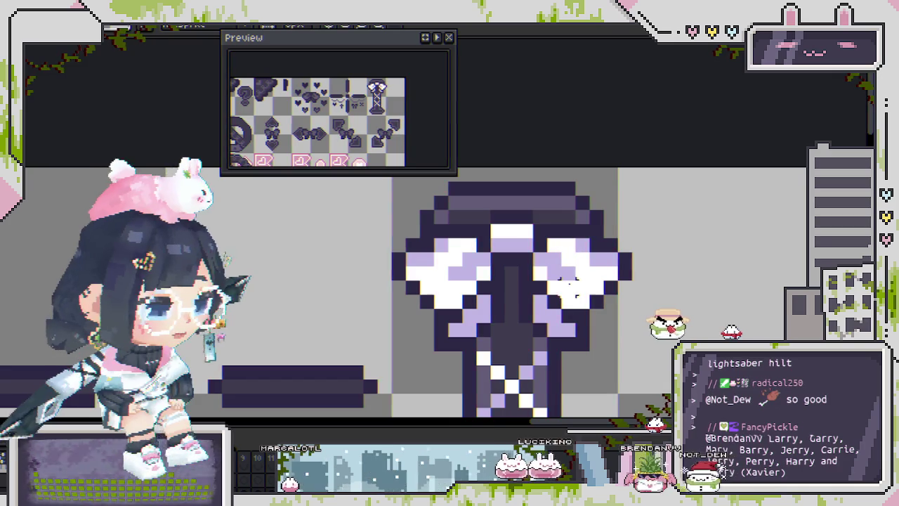
scroll(568, 288, "down", 1)
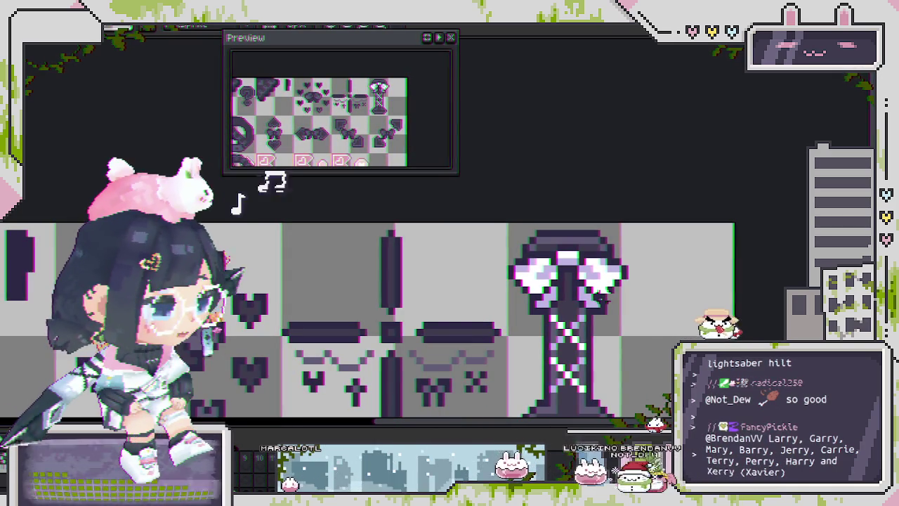
scroll(600, 299, "down", 1)
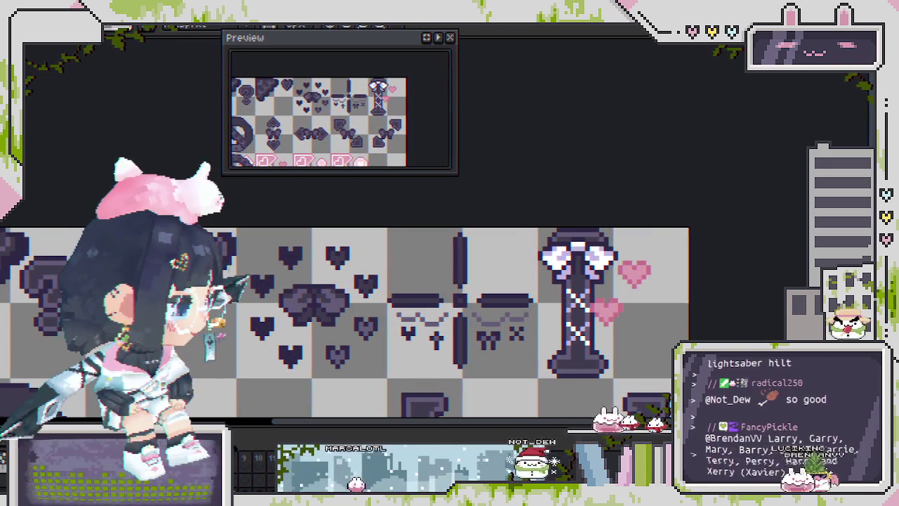
Play the animation, bring the pink tile row into view, and cancel both effect dialogs
key("Return")
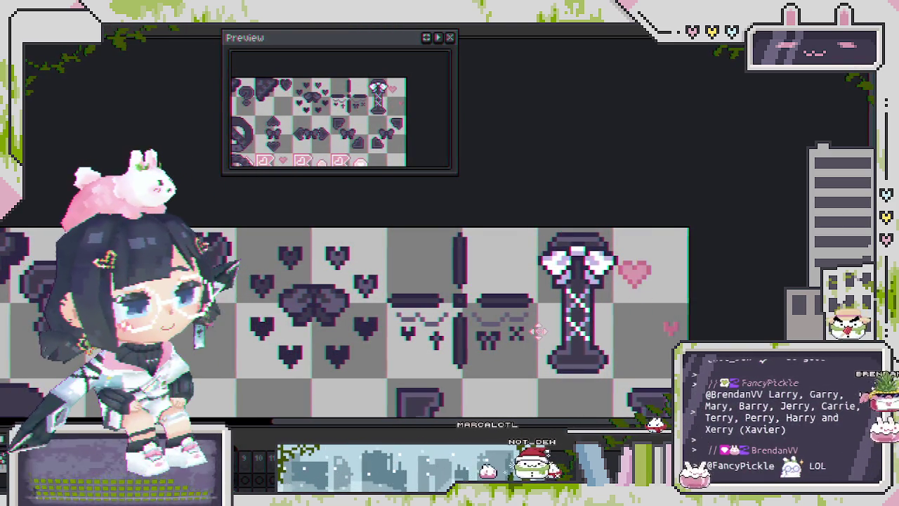
scroll(537, 331, "down", 1)
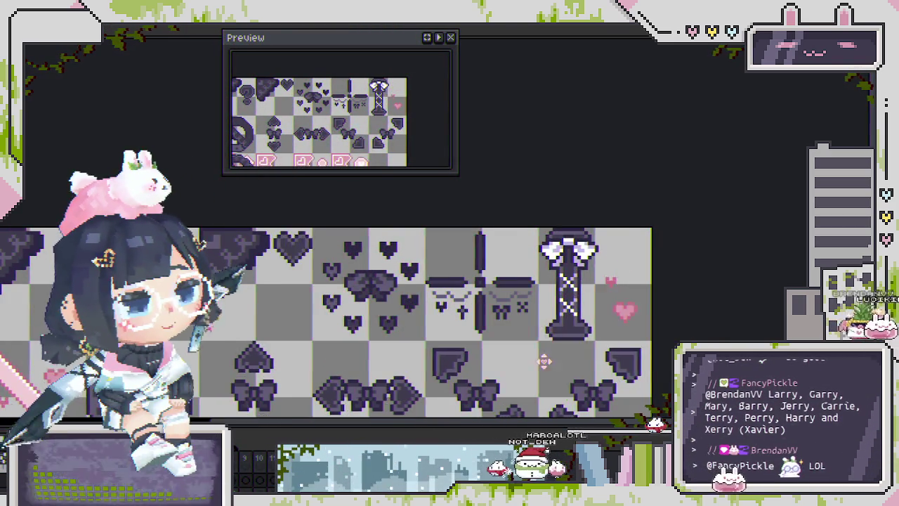
left_click_drag(554, 324, 608, 274)
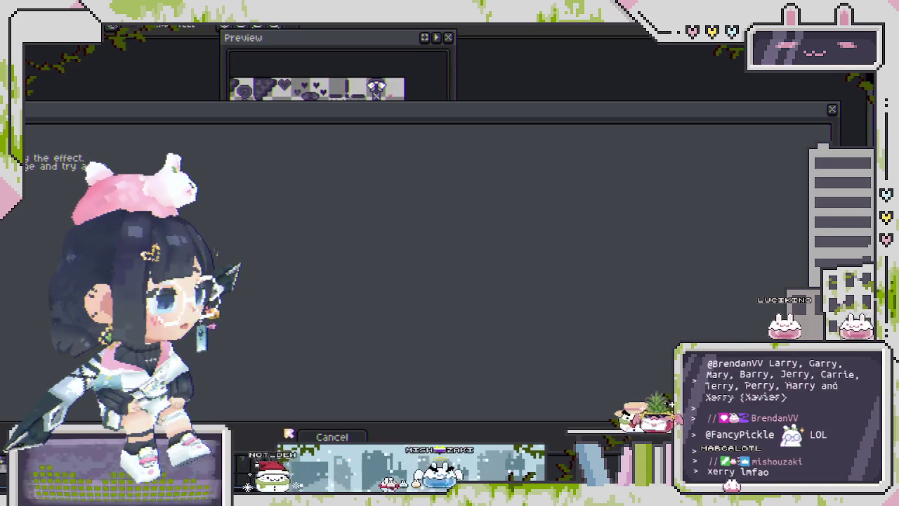
left_click(331, 436)
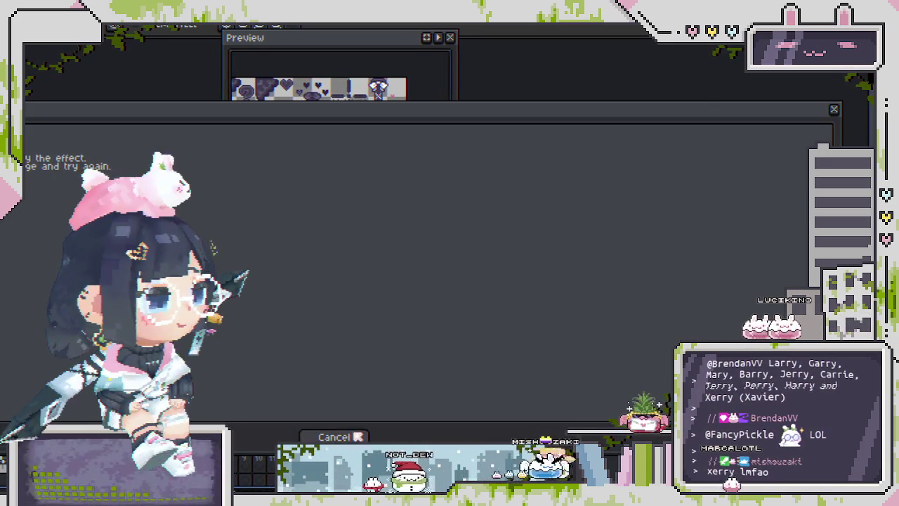
left_click(335, 436)
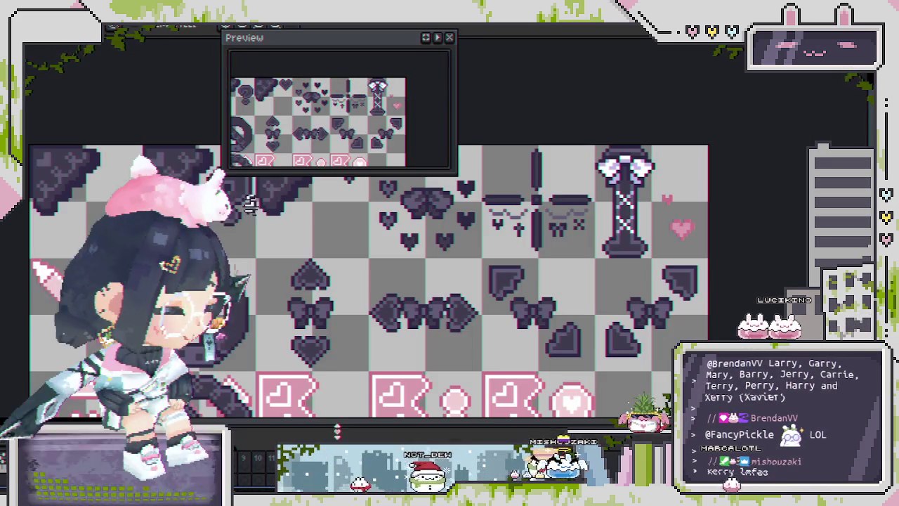